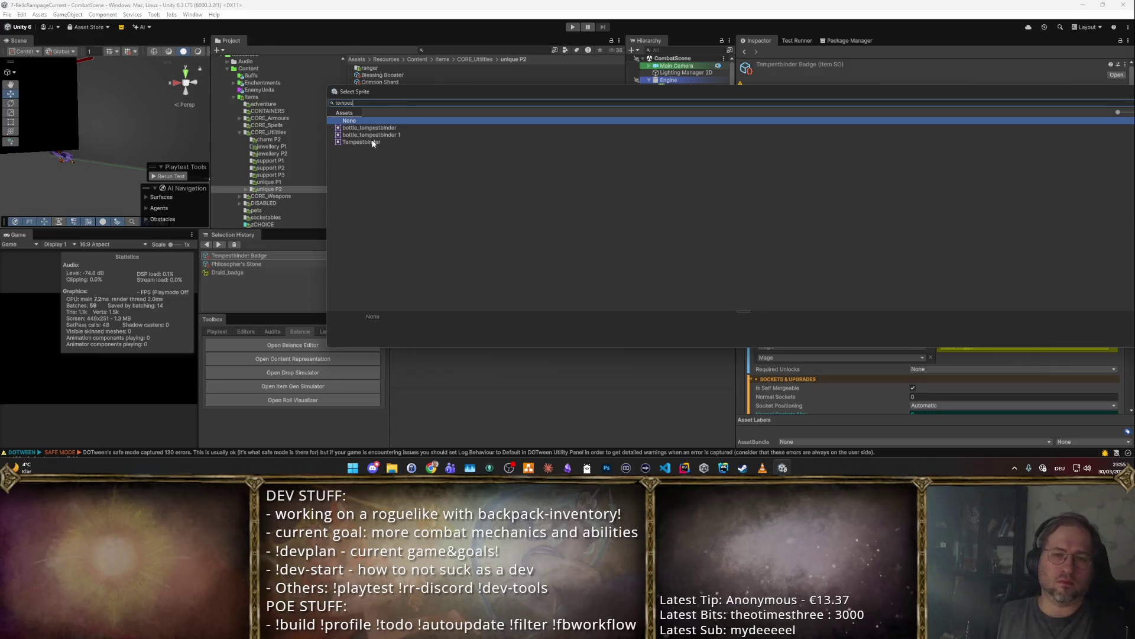
- Start a playtest and drop the Tempestbinder swirl orb from the cheat inventory into the backpack
{"action": "left_click", "coordinate": [572, 27]}
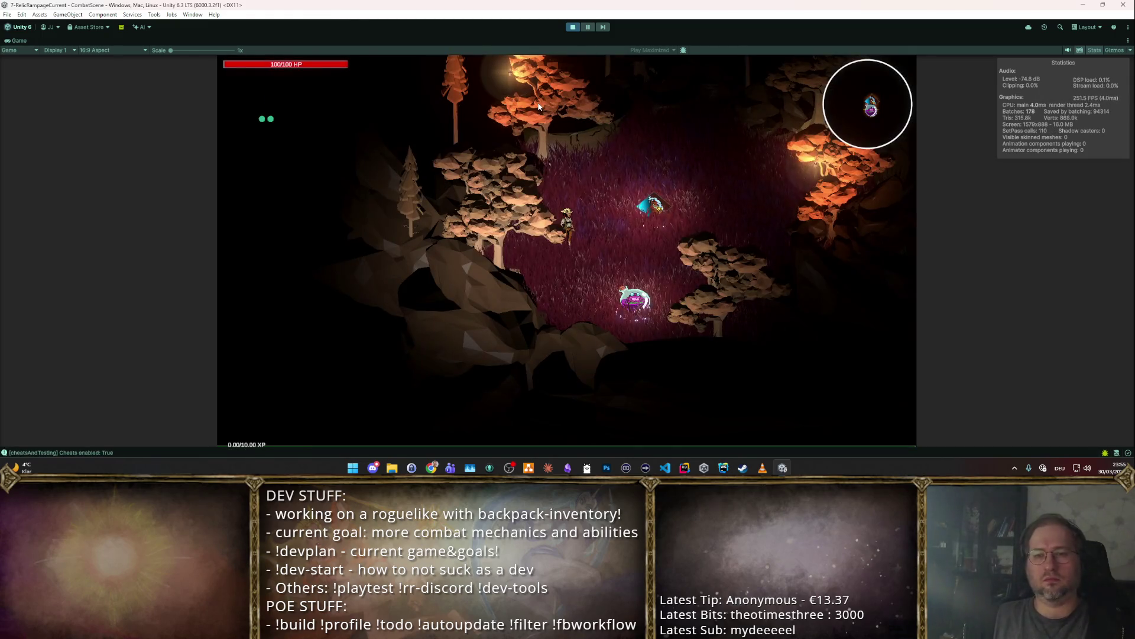
{"action": "key", "text": "F2"}
{"action": "scroll", "coordinate": [514, 139], "scroll_direction": "down", "scroll_amount": 1}
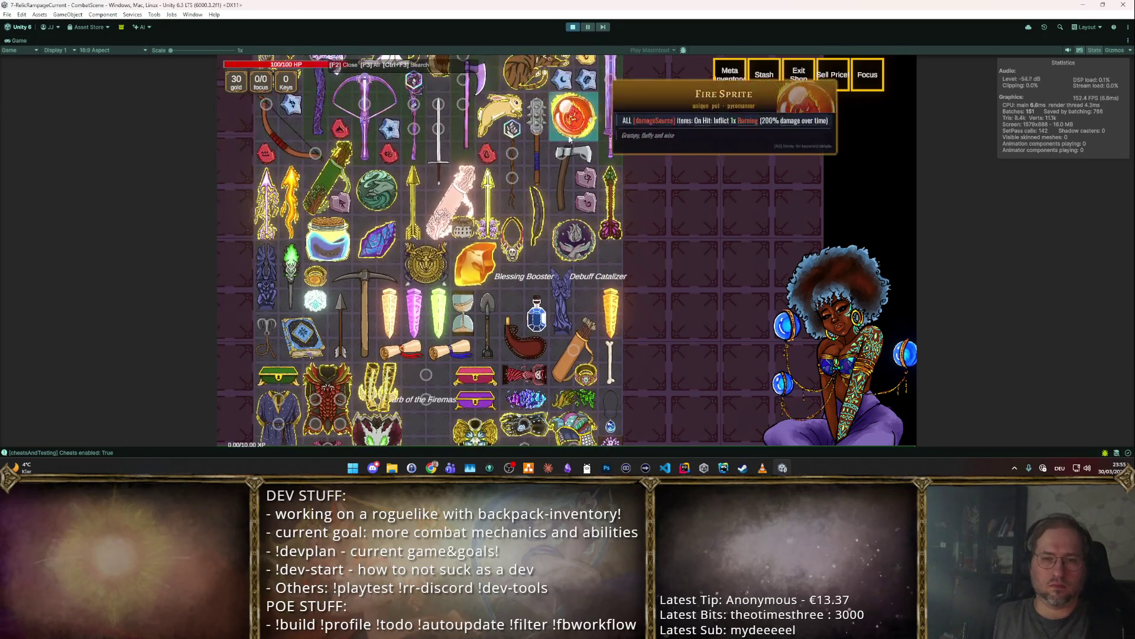
{"action": "left_click", "coordinate": [376, 99]}
{"action": "left_click", "coordinate": [364, 278]}
- Move the swirl orb to two other backpack slots, then stop the playtest
{"action": "mouse_move", "coordinate": [354, 248]}
{"action": "left_mouse_down"}
{"action": "mouse_move", "coordinate": [402, 299]}
{"action": "mouse_move", "coordinate": [358, 248]}
{"action": "mouse_move", "coordinate": [334, 260]}
{"action": "mouse_move", "coordinate": [356, 299]}
{"action": "mouse_move", "coordinate": [392, 232]}
{"action": "mouse_move", "coordinate": [564, 289]}
{"action": "left_mouse_up"}
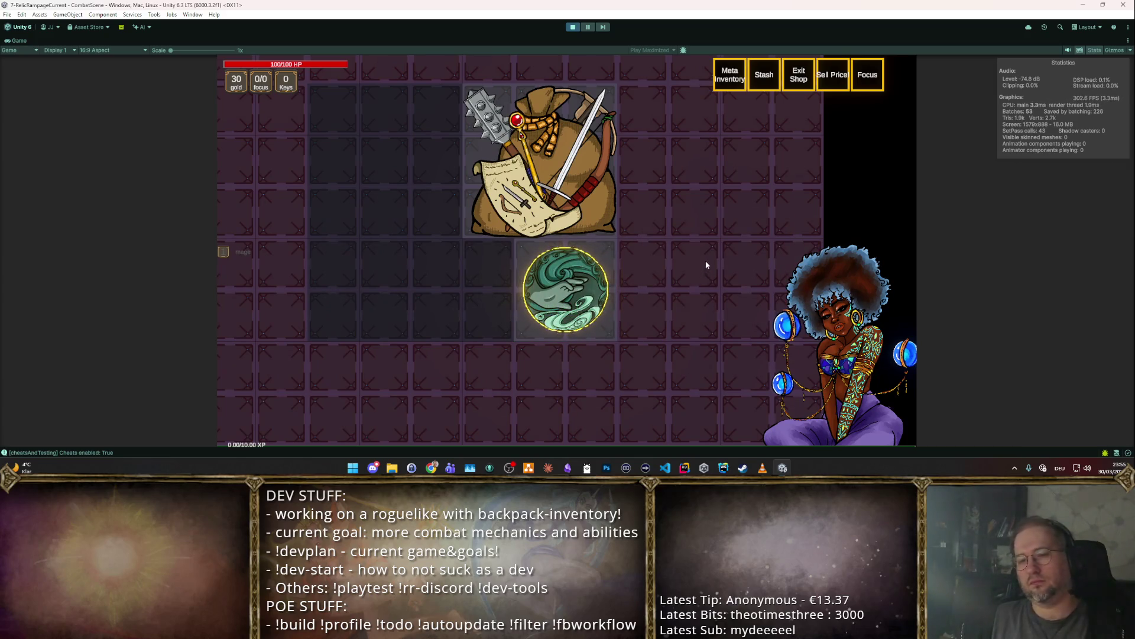
{"action": "mouse_move", "coordinate": [553, 322]}
{"action": "left_mouse_down"}
{"action": "mouse_move", "coordinate": [495, 285]}
{"action": "mouse_move", "coordinate": [393, 332]}
{"action": "left_mouse_up"}
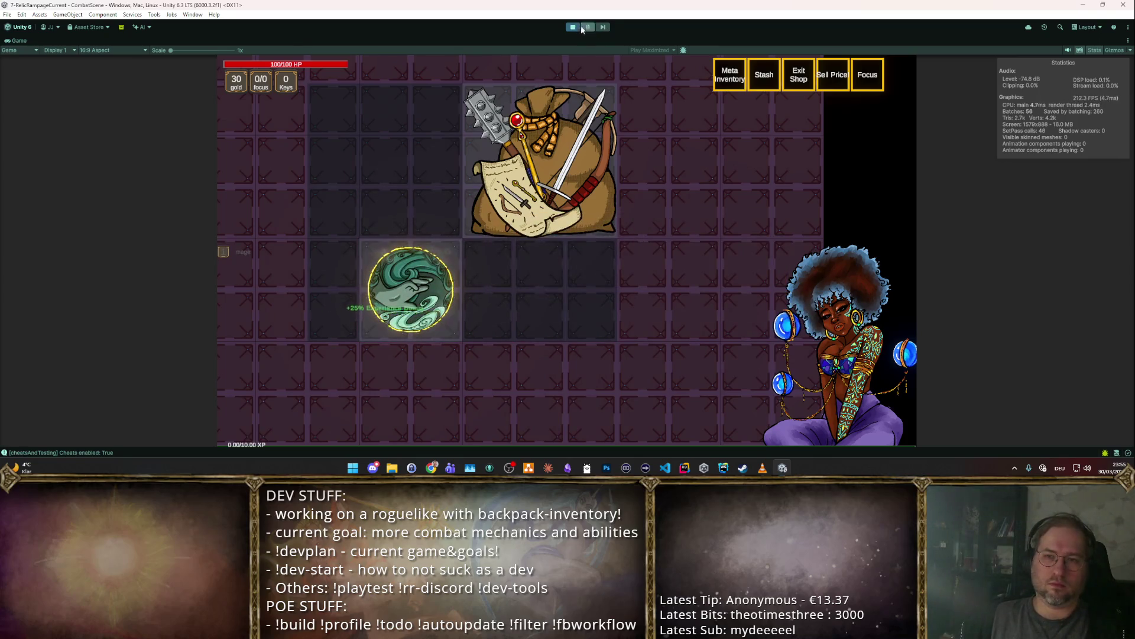
{"action": "key", "text": "ctrl+p"}
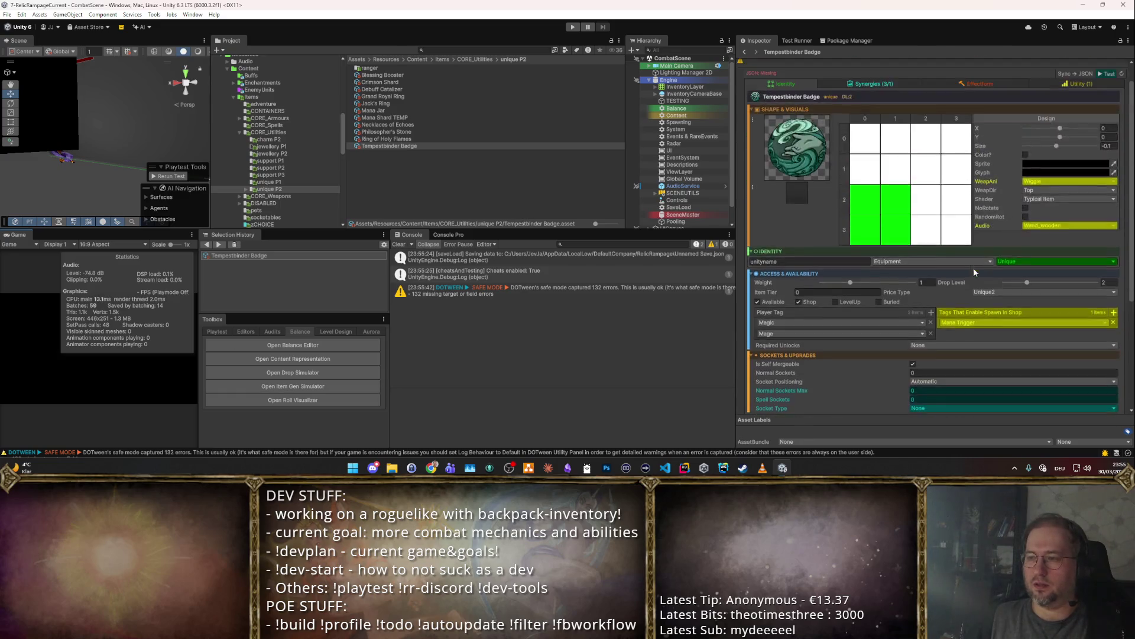
- Switch the badge shader to Relic Cosmic, playtest it, and move the cosmic orb to a lower-left slot
{"action": "left_click", "coordinate": [1036, 223]}
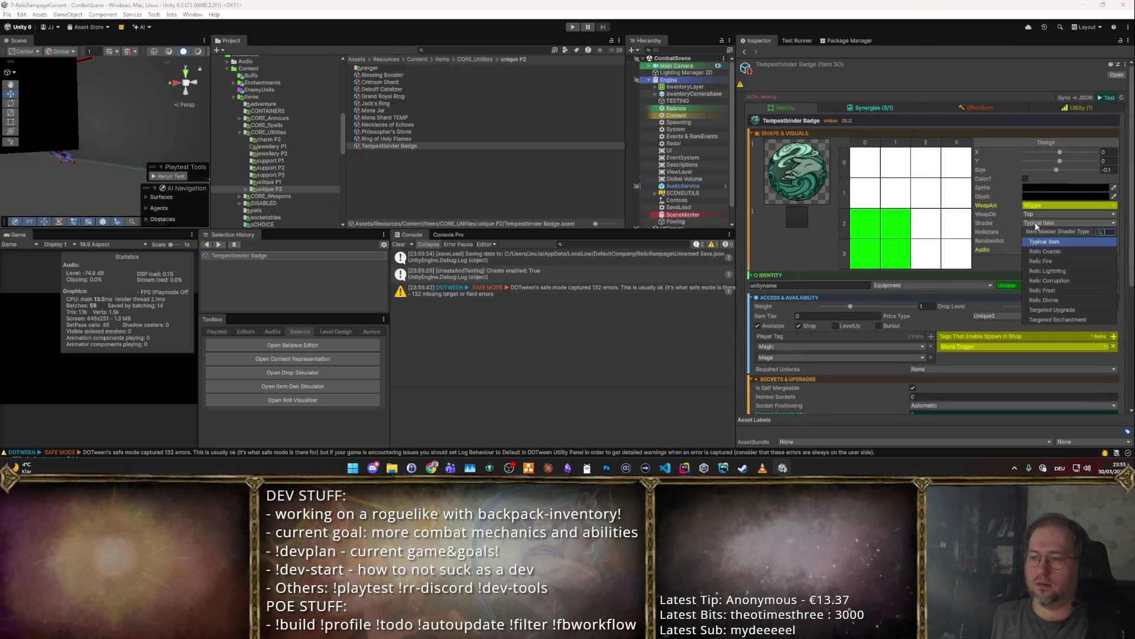
{"action": "left_click", "coordinate": [1046, 250]}
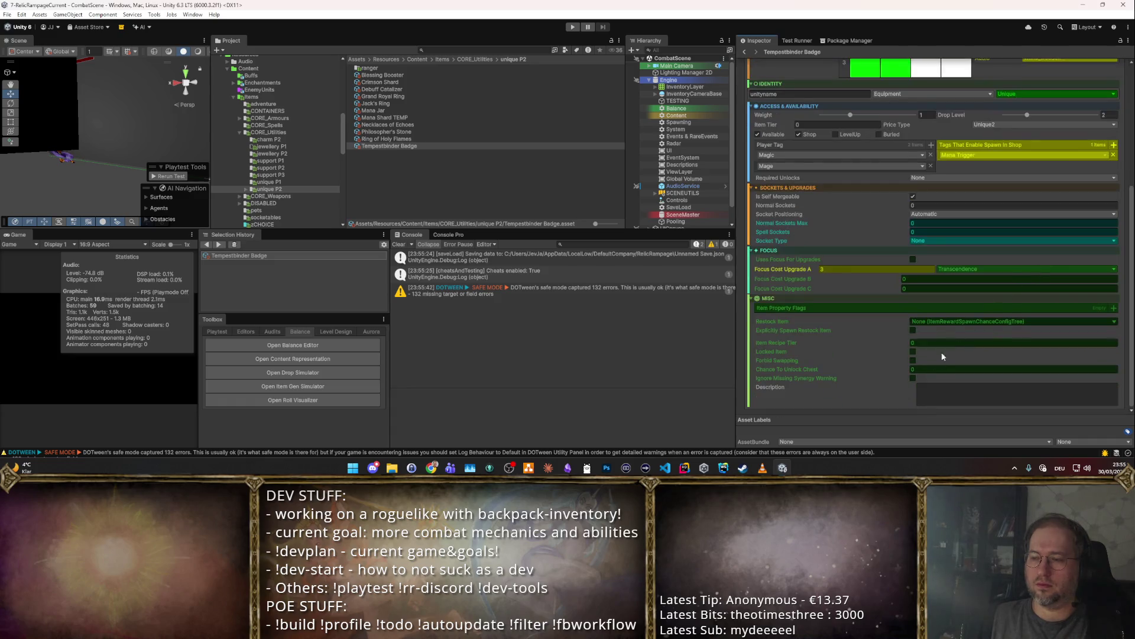
{"action": "left_click", "coordinate": [1101, 98]}
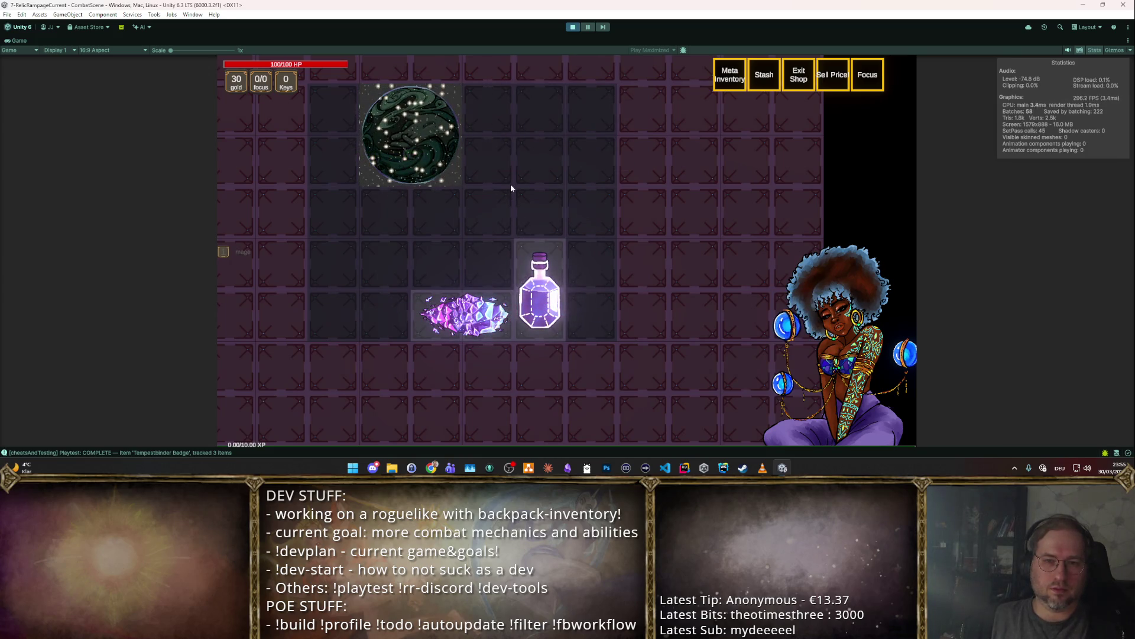
{"action": "mouse_move", "coordinate": [437, 159]}
{"action": "mouse_move", "coordinate": [438, 160]}
{"action": "left_mouse_down"}
{"action": "mouse_move", "coordinate": [562, 185]}
{"action": "mouse_move", "coordinate": [565, 133]}
{"action": "mouse_move", "coordinate": [456, 151]}
{"action": "mouse_move", "coordinate": [342, 308]}
{"action": "mouse_move", "coordinate": [512, 194]}
{"action": "mouse_move", "coordinate": [564, 195]}
{"action": "mouse_move", "coordinate": [332, 249]}
{"action": "mouse_move", "coordinate": [337, 301]}
{"action": "left_mouse_up"}
- Stop the playtest, switch the badge shader to Relic Lightning and playtest again
{"action": "left_click", "coordinate": [573, 28]}
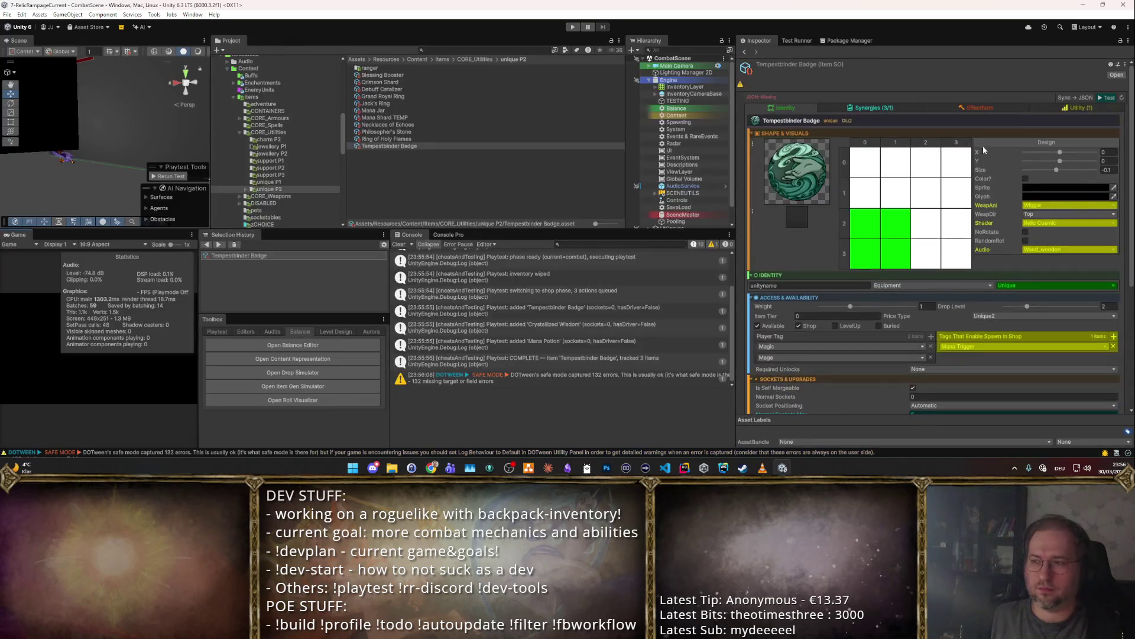
{"action": "left_click", "coordinate": [1050, 224]}
{"action": "left_click", "coordinate": [1043, 259]}
{"action": "left_click", "coordinate": [1104, 98]}
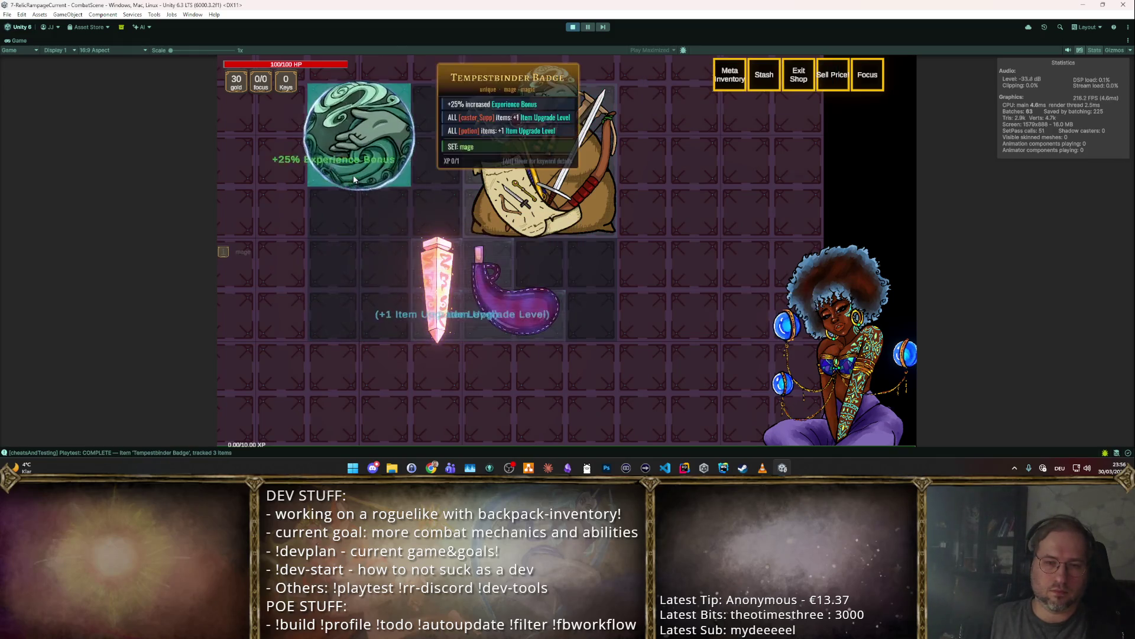
- Playtest the badge with the Relic Corruption shader, moving it down beside the crystals
{"action": "left_click", "coordinate": [572, 27]}
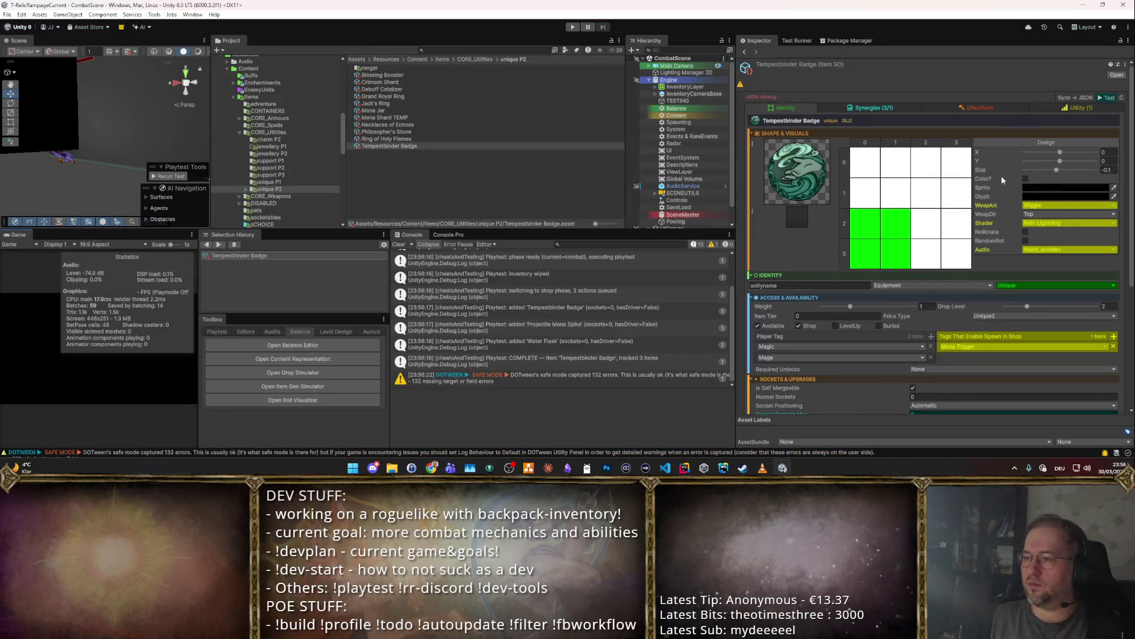
{"action": "left_click", "coordinate": [1052, 224]}
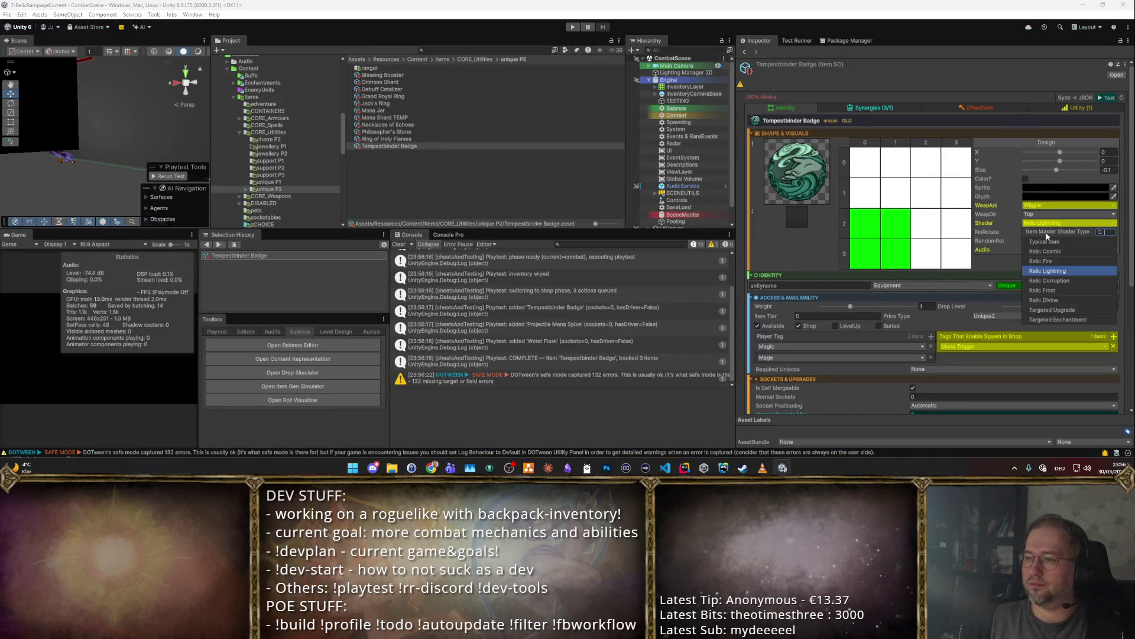
{"action": "left_click", "coordinate": [1060, 280]}
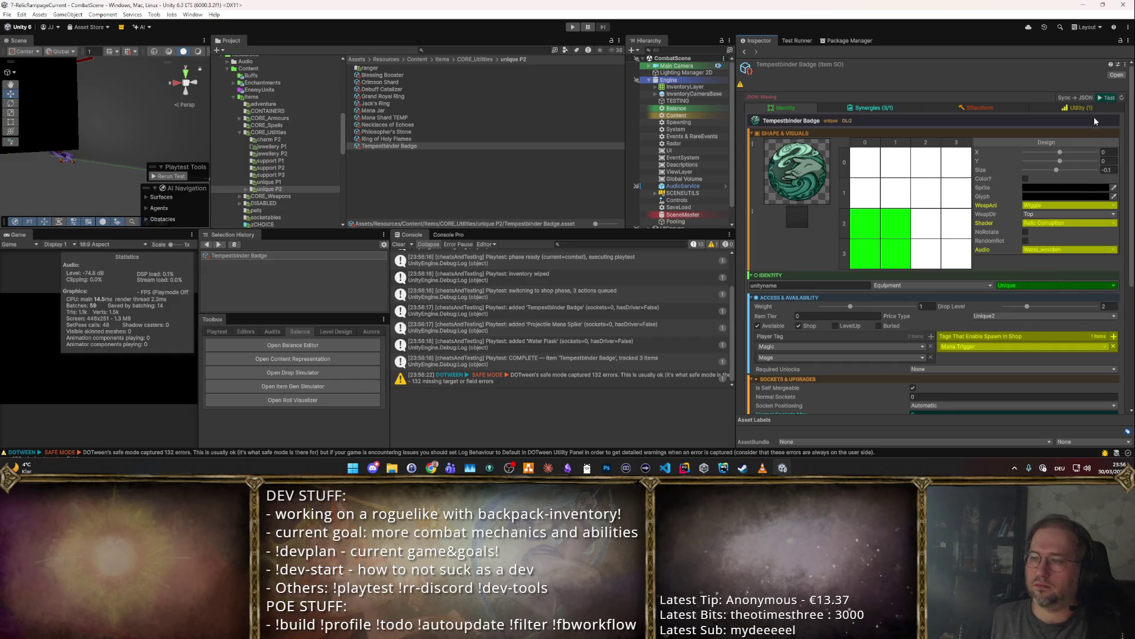
{"action": "left_click", "coordinate": [1104, 97]}
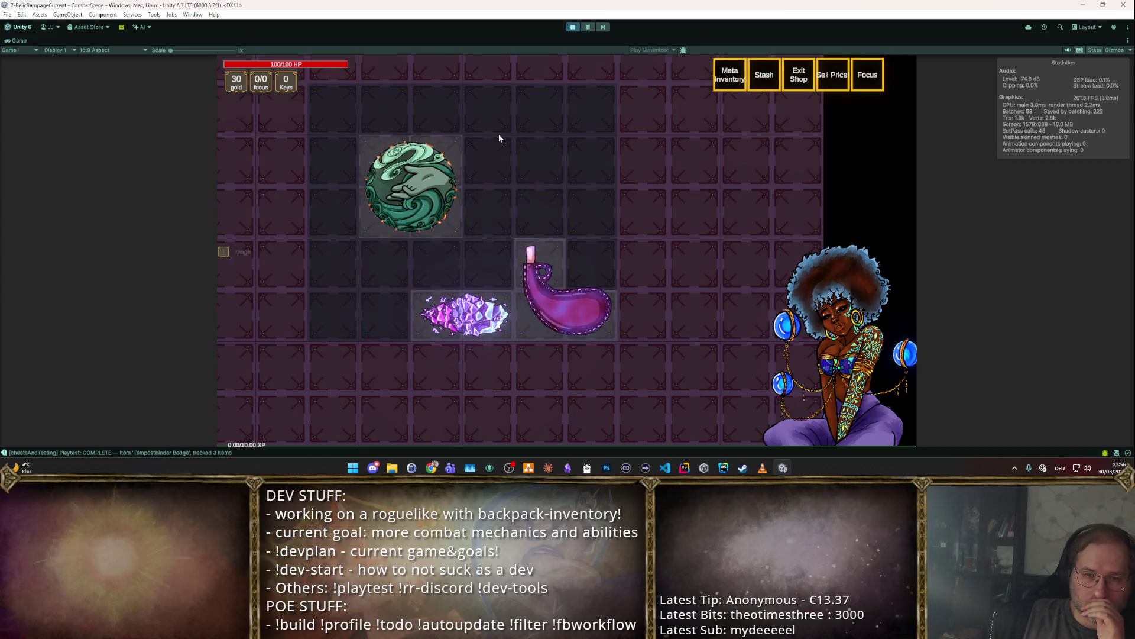
{"action": "mouse_move", "coordinate": [418, 205]}
{"action": "left_click_drag", "start_coordinate": [419, 205], "coordinate": [366, 308]}
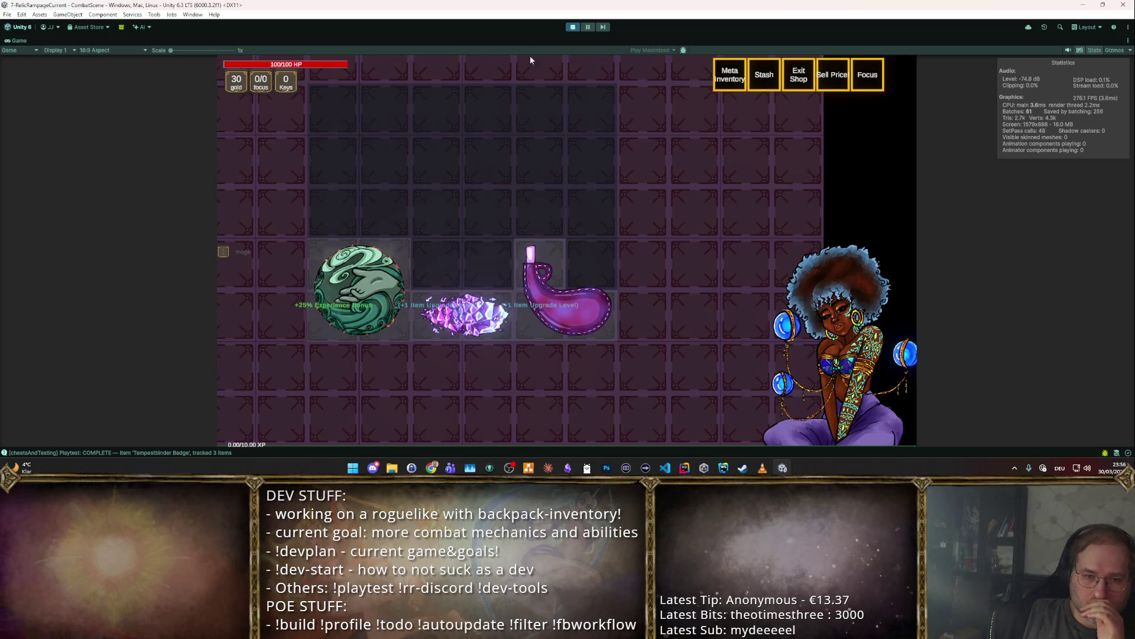
- Stop the playtest and reset the badge shader to Typical Item
{"action": "left_click", "coordinate": [569, 28]}
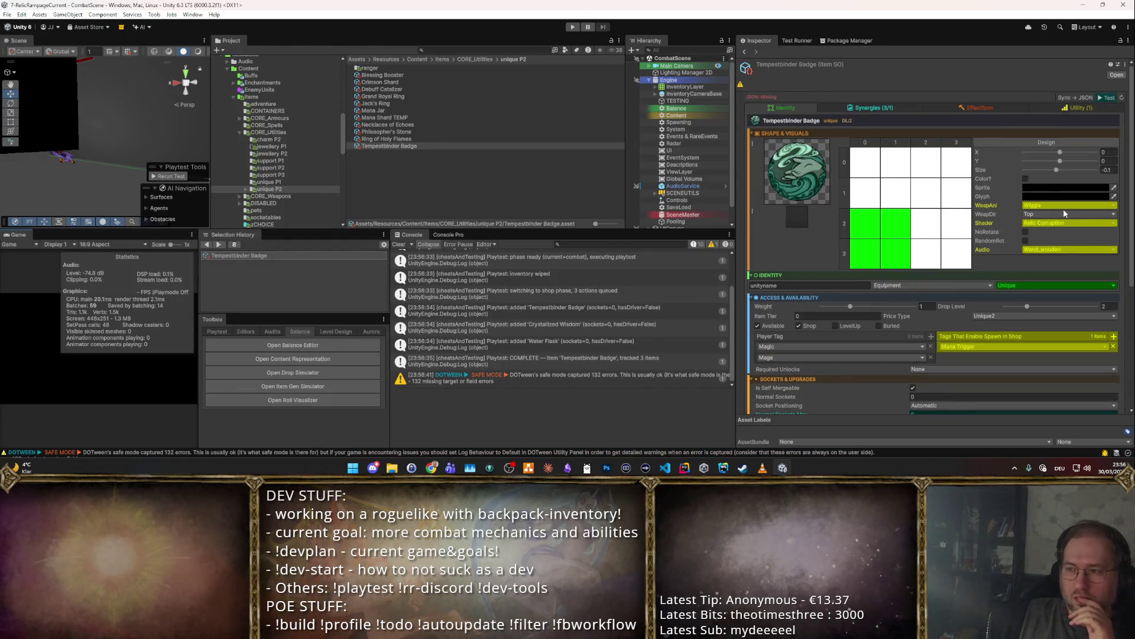
{"action": "left_click", "coordinate": [1054, 222]}
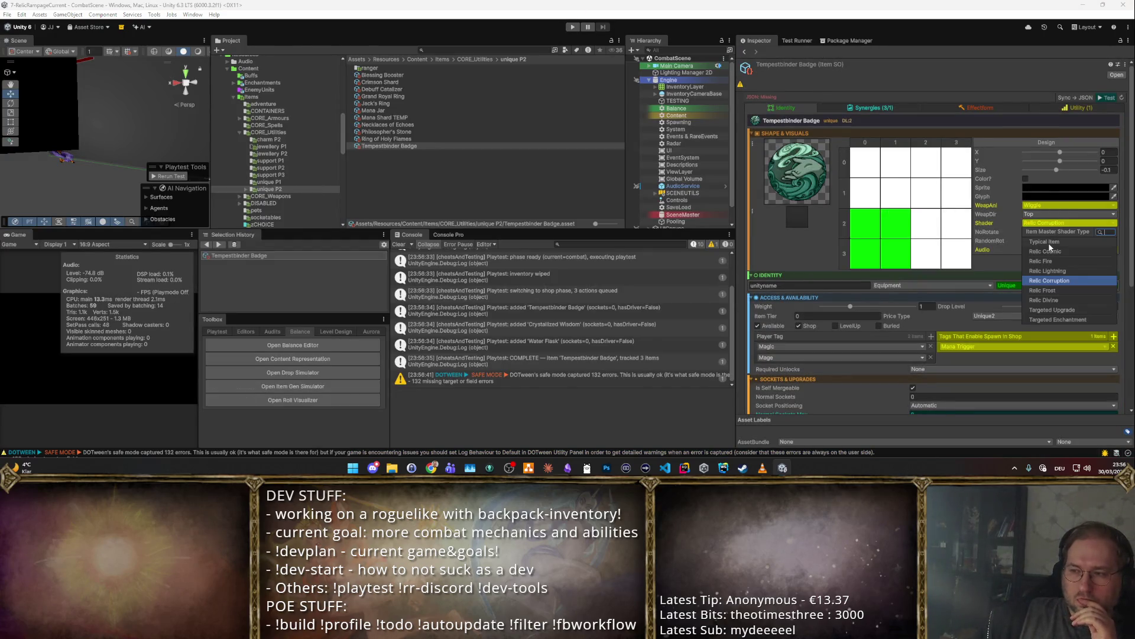
{"action": "left_click", "coordinate": [1050, 242]}
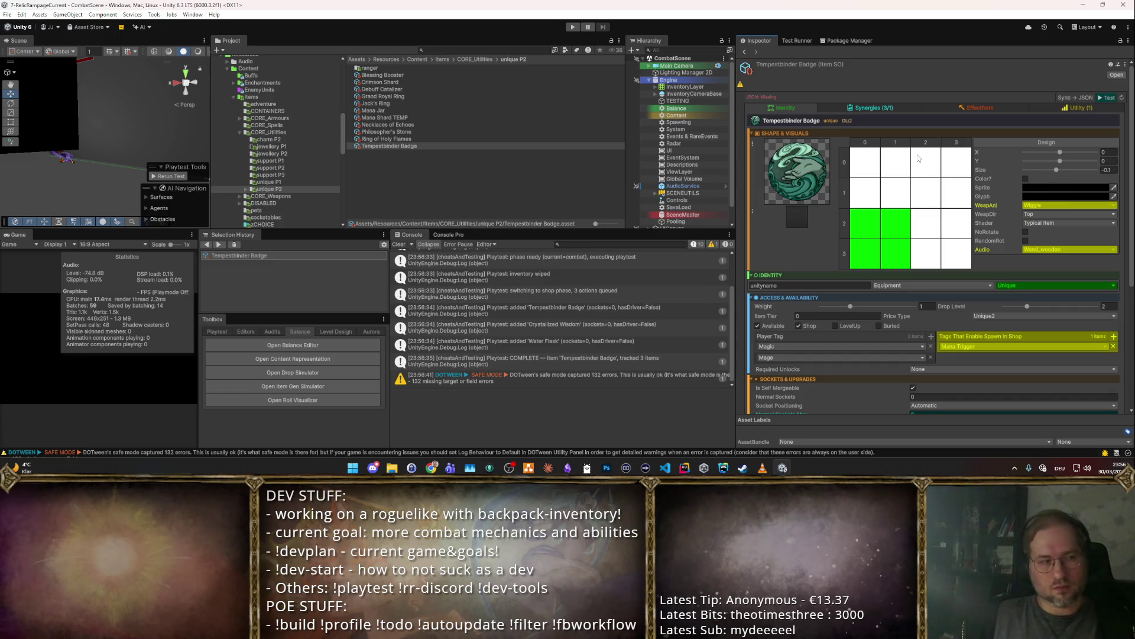
- Add a new Player Tag entry, searching 'mage' in its tag choices without picking one
{"action": "scroll", "coordinate": [887, 269], "scroll_direction": "down", "scroll_amount": 3}
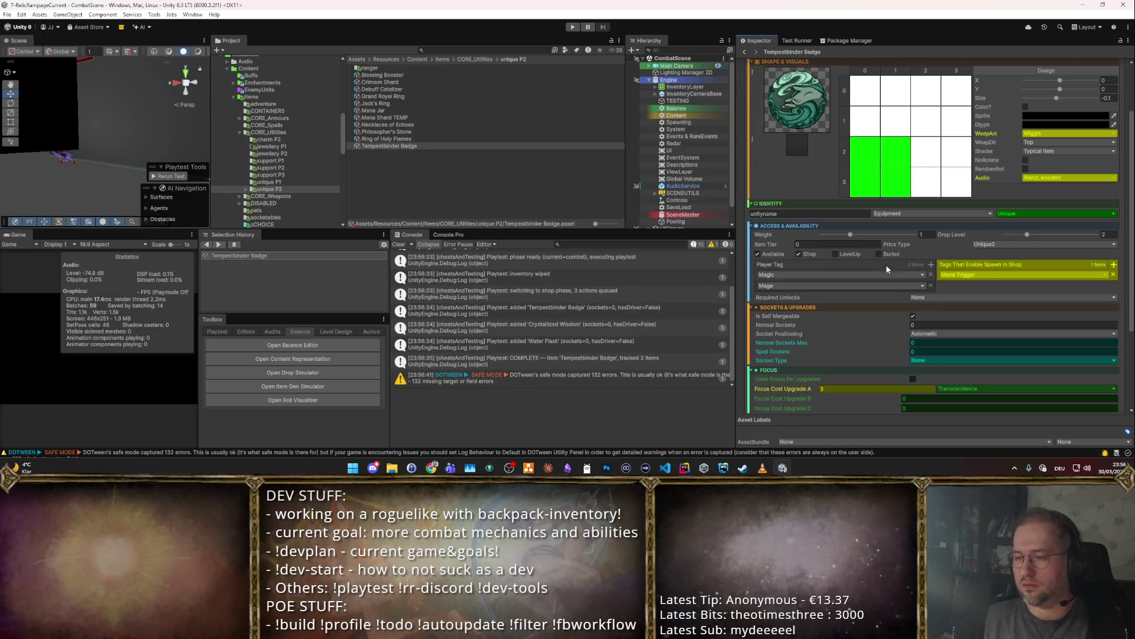
{"action": "left_click", "coordinate": [931, 264]}
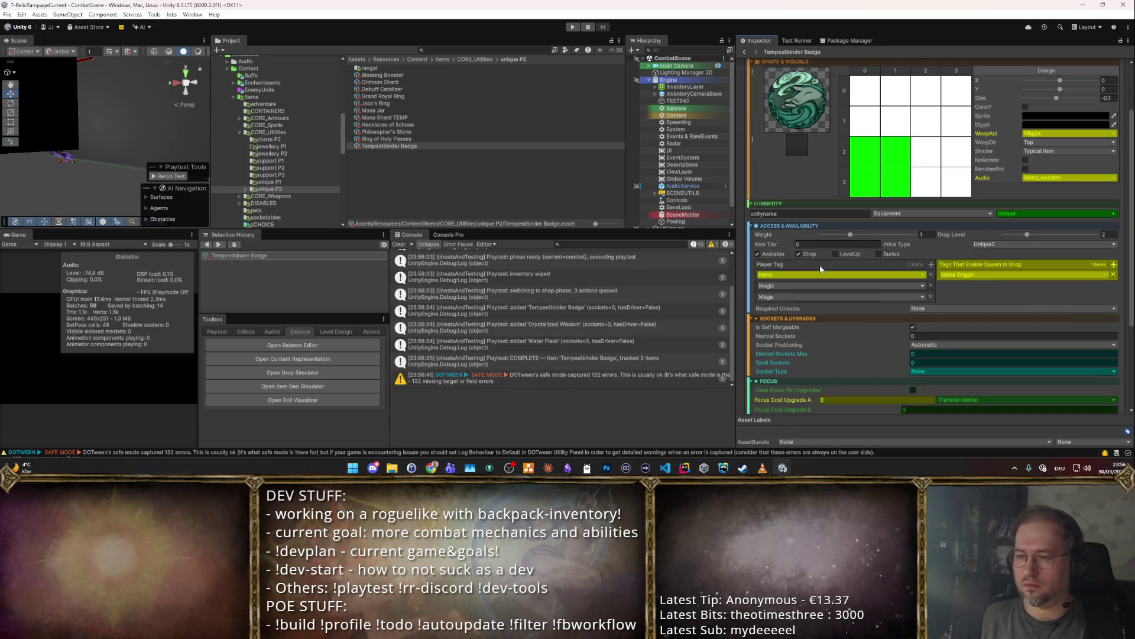
{"action": "left_click", "coordinate": [800, 296]}
{"action": "type", "text": "mage"}
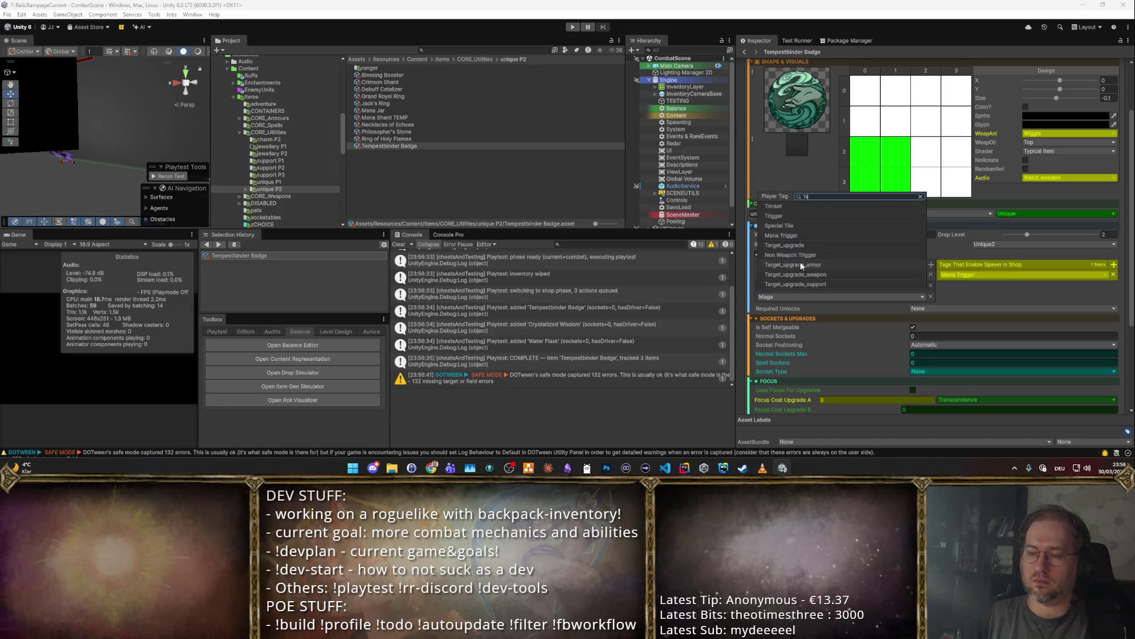
{"action": "key", "text": "Return"}
{"action": "left_click", "coordinate": [685, 468]}
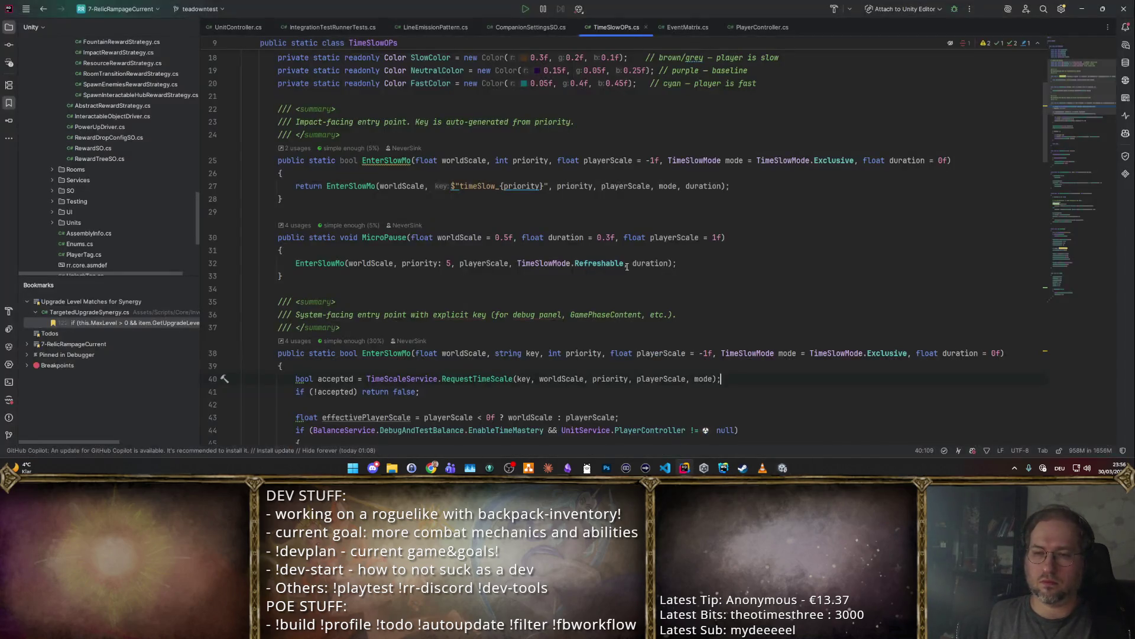
- Find and open the PlayerTag enum definition via symbol search
{"action": "key", "text": "shift+alt+t"}
{"action": "type", "text": "PlayerT"}
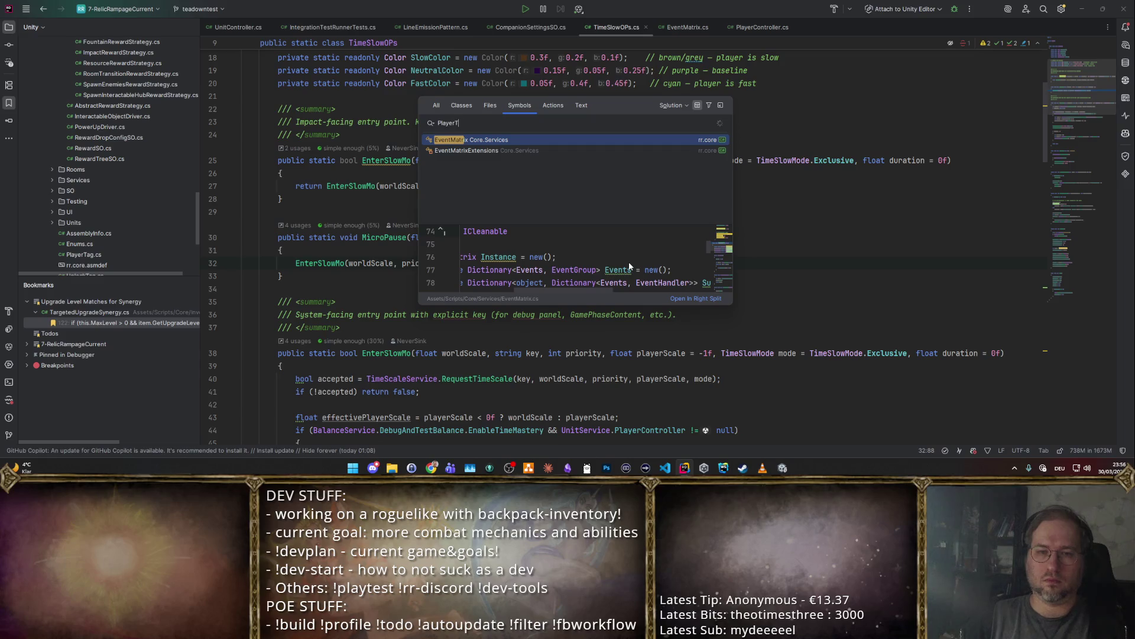
{"action": "type", "text": "ag"}
{"action": "key", "text": "Return"}
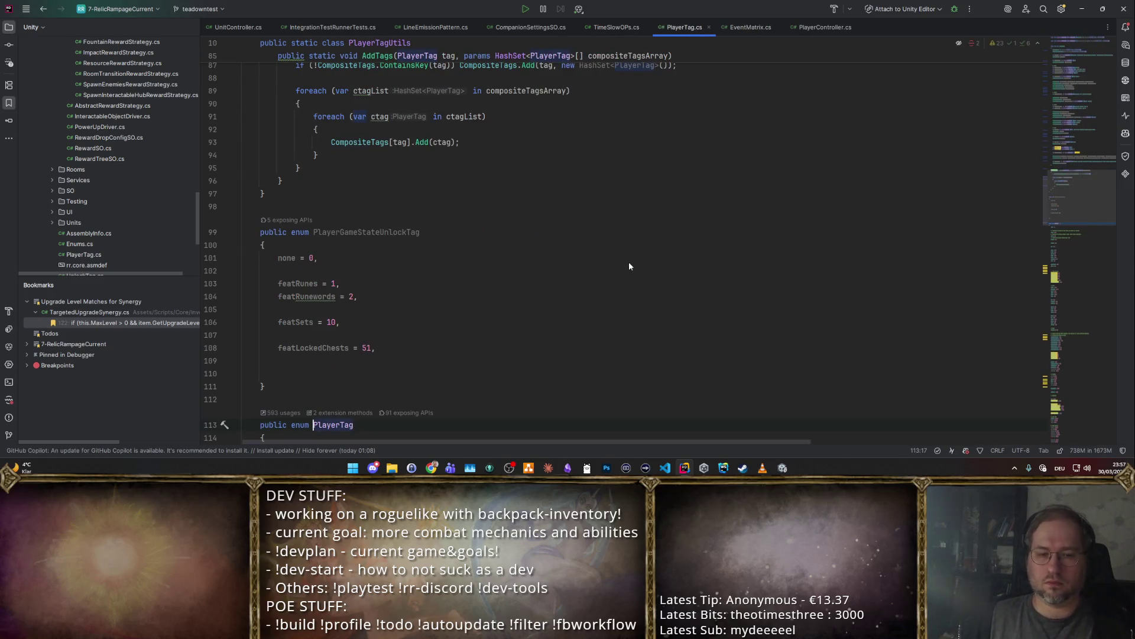
{"action": "scroll", "coordinate": [629, 266], "scroll_direction": "down", "scroll_amount": 20}
{"action": "scroll", "coordinate": [420, 188], "scroll_direction": "down", "scroll_amount": 4}
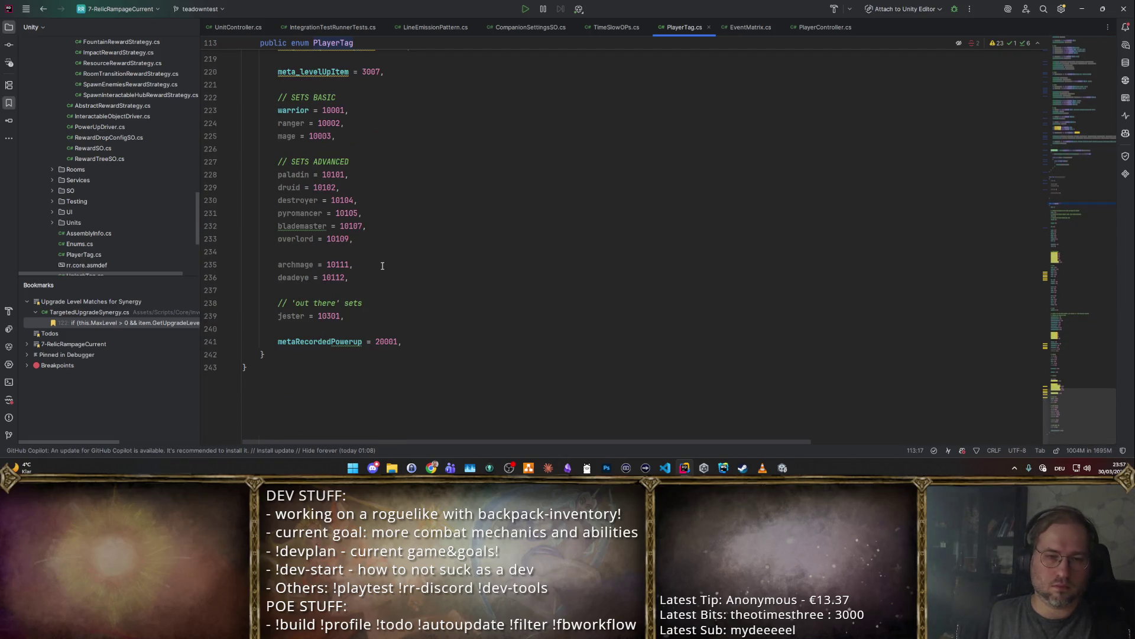
- Insert a tempestbinder = 10201 entry after deadeye in the PlayerTag enum
{"action": "key", "text": "Return"}
{"action": "key", "text": "Return"}
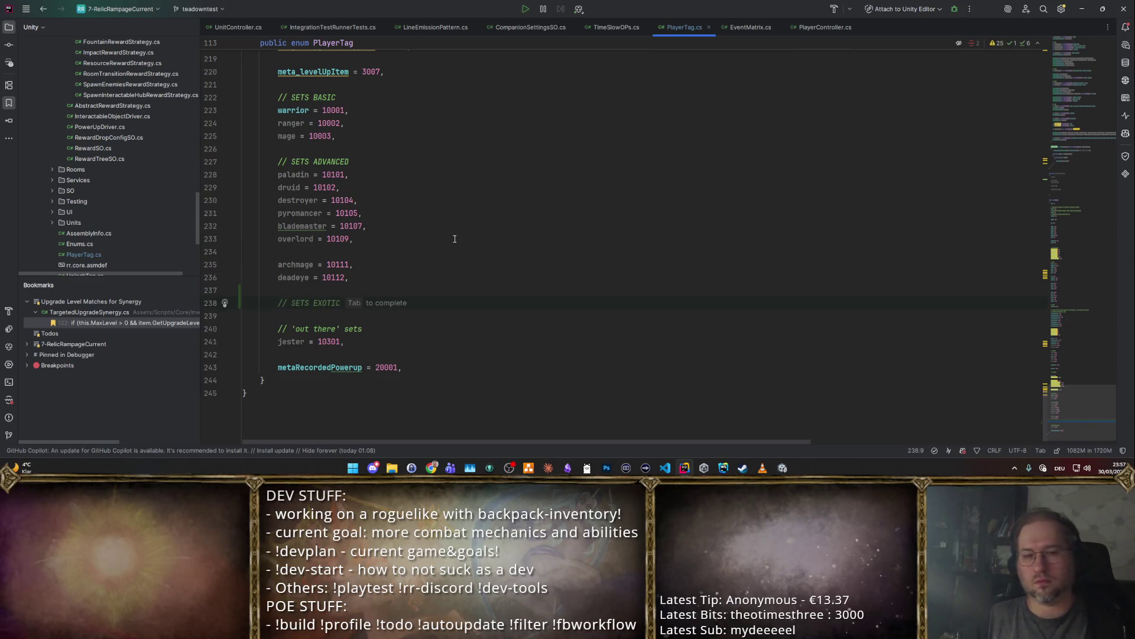
{"action": "key", "text": "Escape"}
{"action": "type", "text": "temp"}
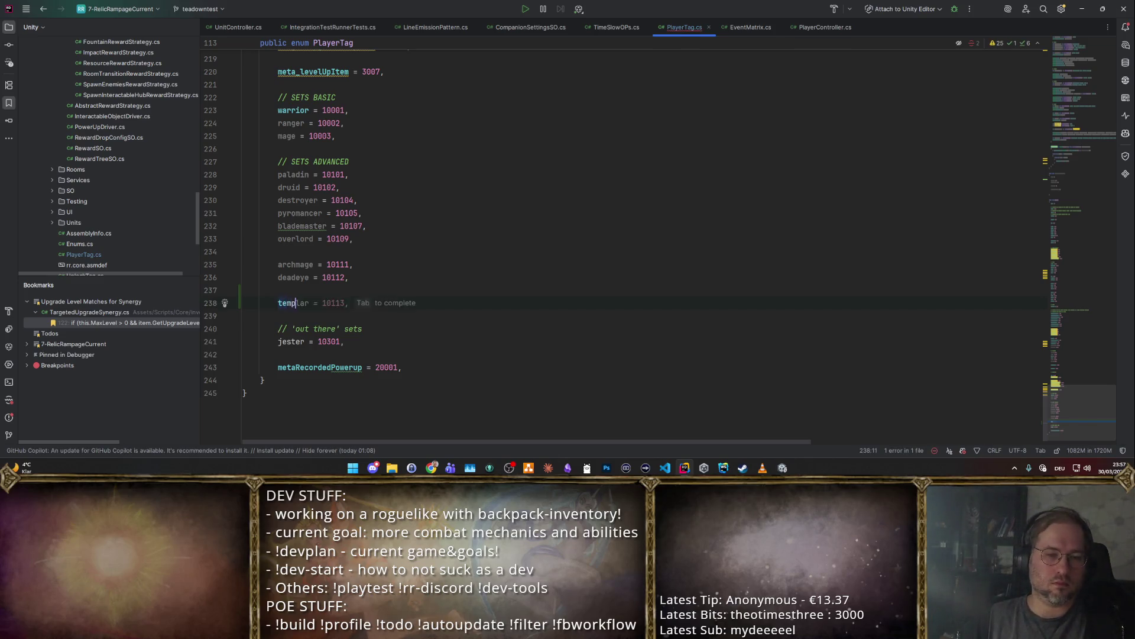
{"action": "type", "text": "estbinder = 10200"}
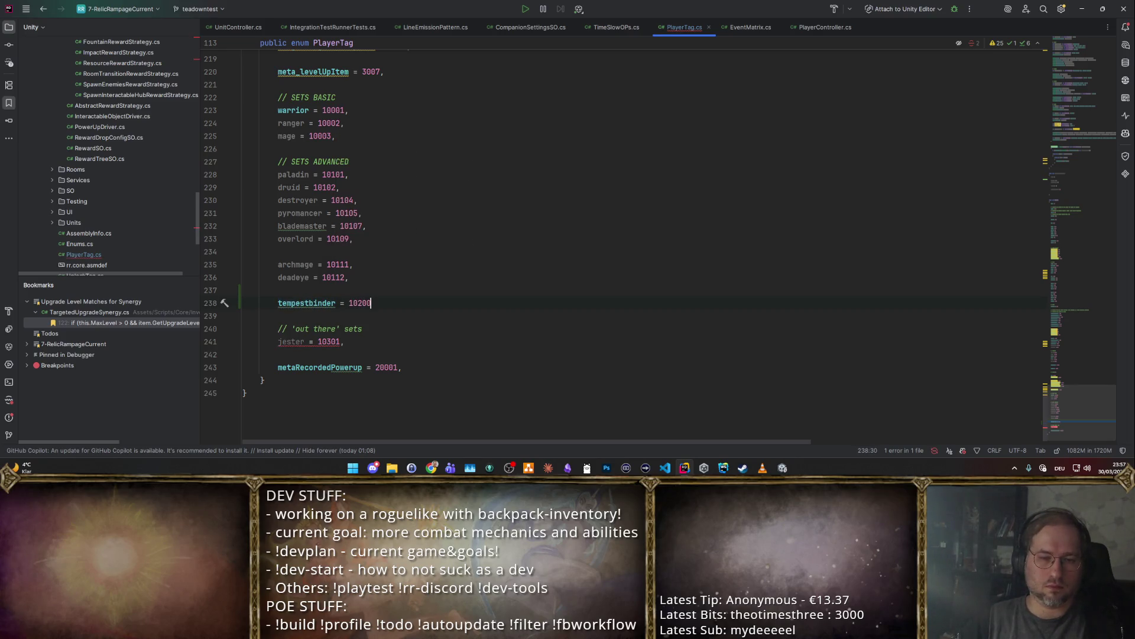
{"action": "key", "text": "BackSpace"}
{"action": "type", "text": "1,badge"}
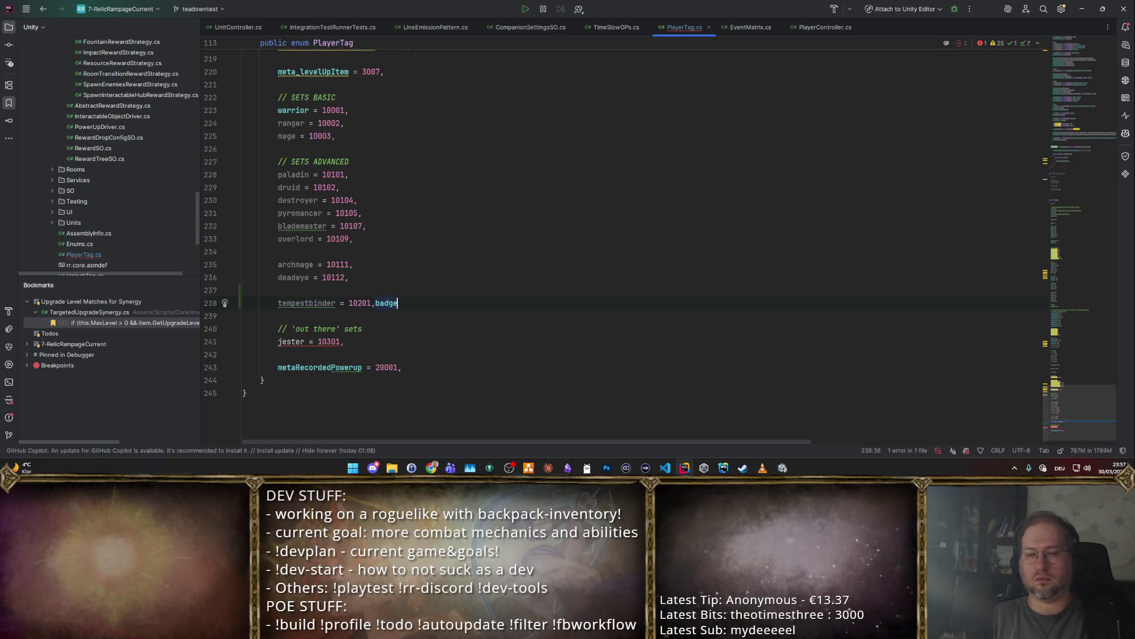
{"action": "key", "text": "ctrl+z"}
{"action": "key", "text": "alt+Tab"}
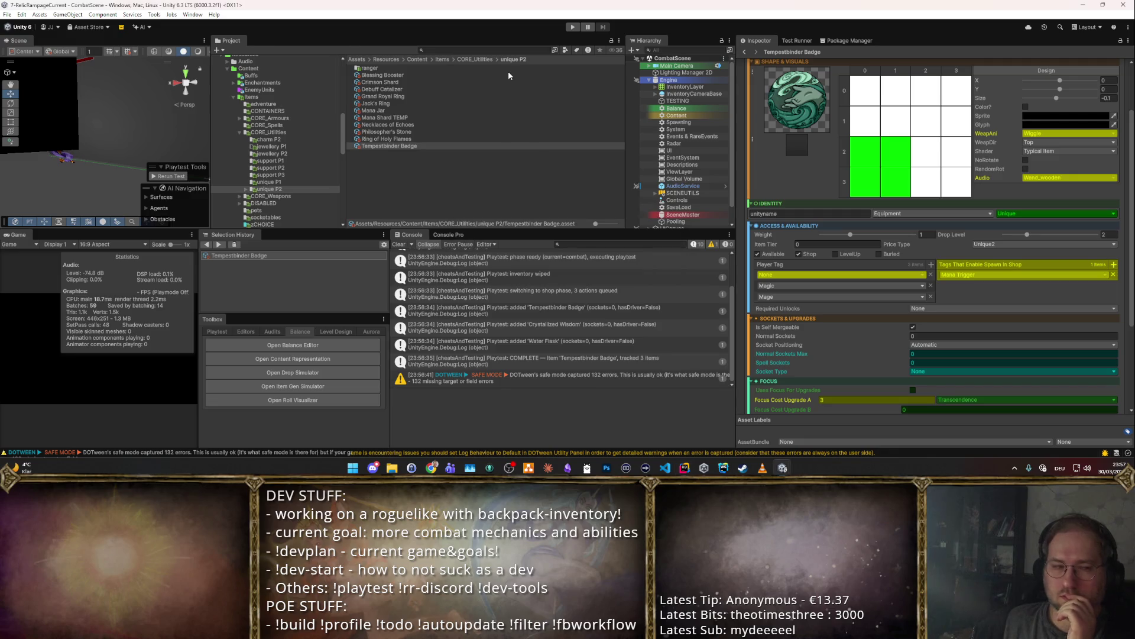
- Replace the None, Magic and Mage player tags with a single Tempestbinder tag
{"action": "left_click", "coordinate": [931, 275]}
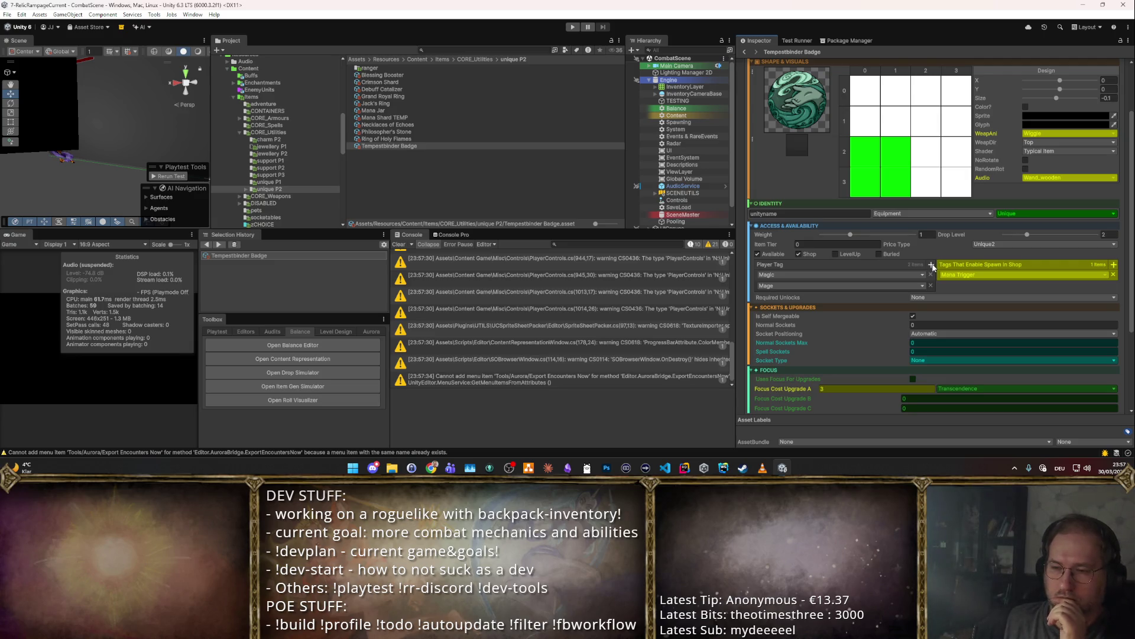
{"action": "left_click", "coordinate": [930, 275]}
{"action": "left_click", "coordinate": [930, 275]}
{"action": "left_click", "coordinate": [931, 264]}
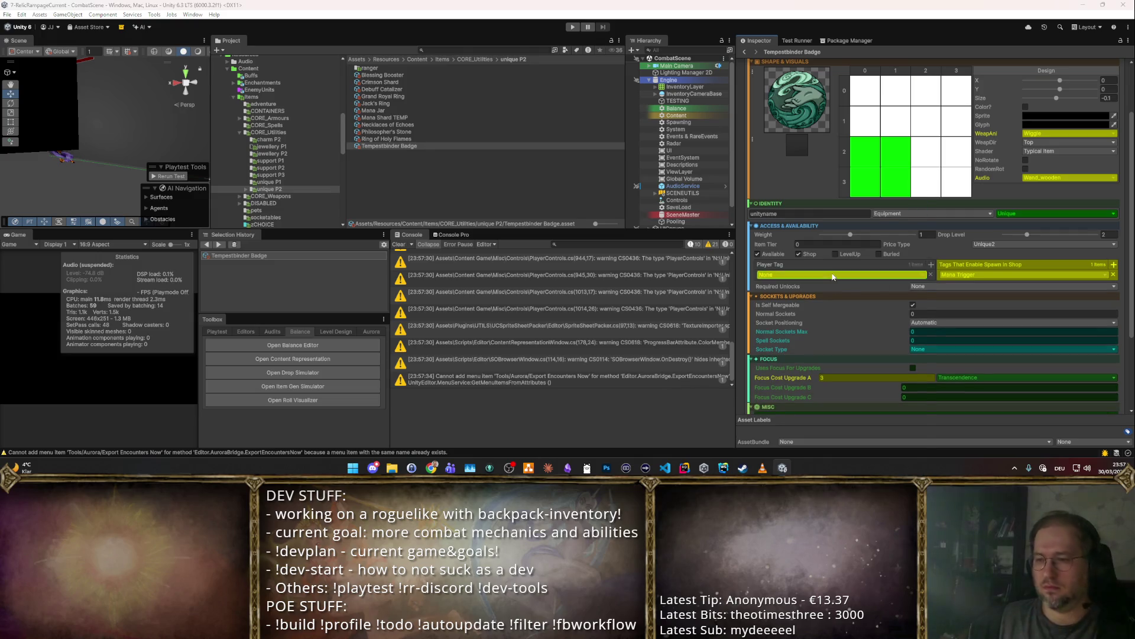
{"action": "left_click", "coordinate": [832, 276]}
{"action": "type", "text": "Tem"}
{"action": "key", "text": "Return"}
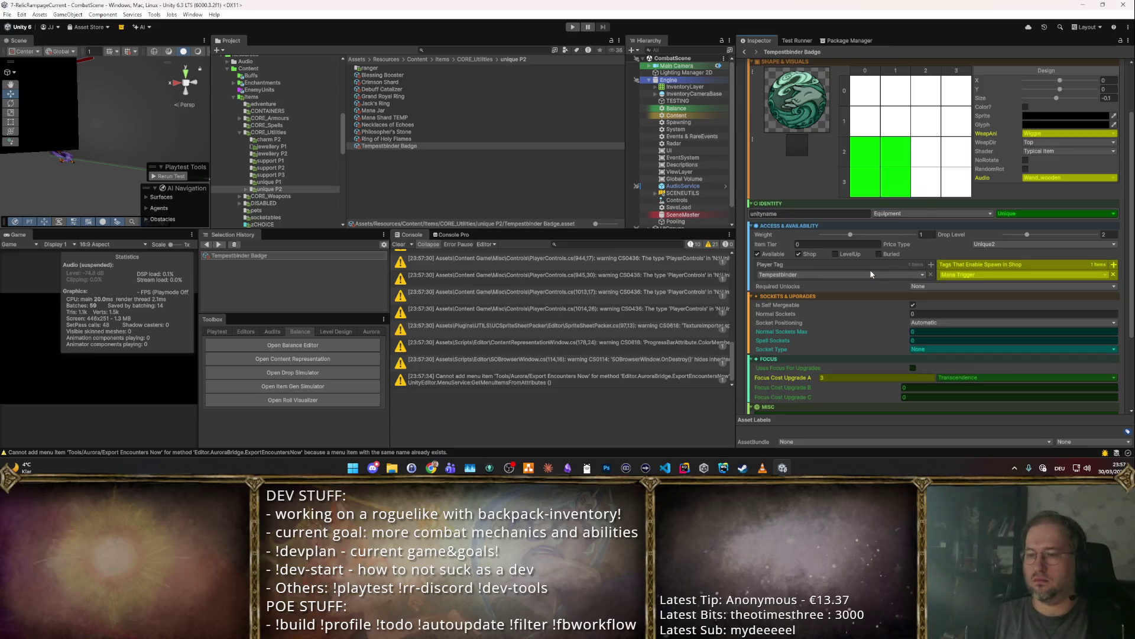
- Remove Mana Trigger from Tags That Enable Spawn In Shop, leaving that list empty
{"action": "left_click", "coordinate": [1113, 276]}
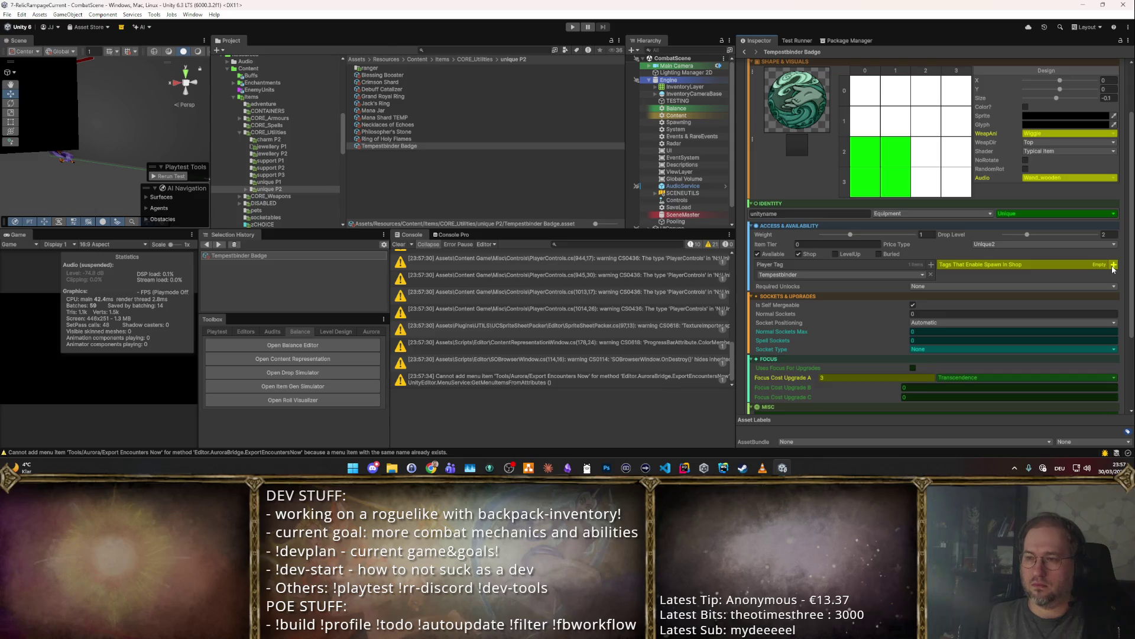
{"action": "left_click", "coordinate": [1113, 266]}
{"action": "left_click", "coordinate": [999, 278]}
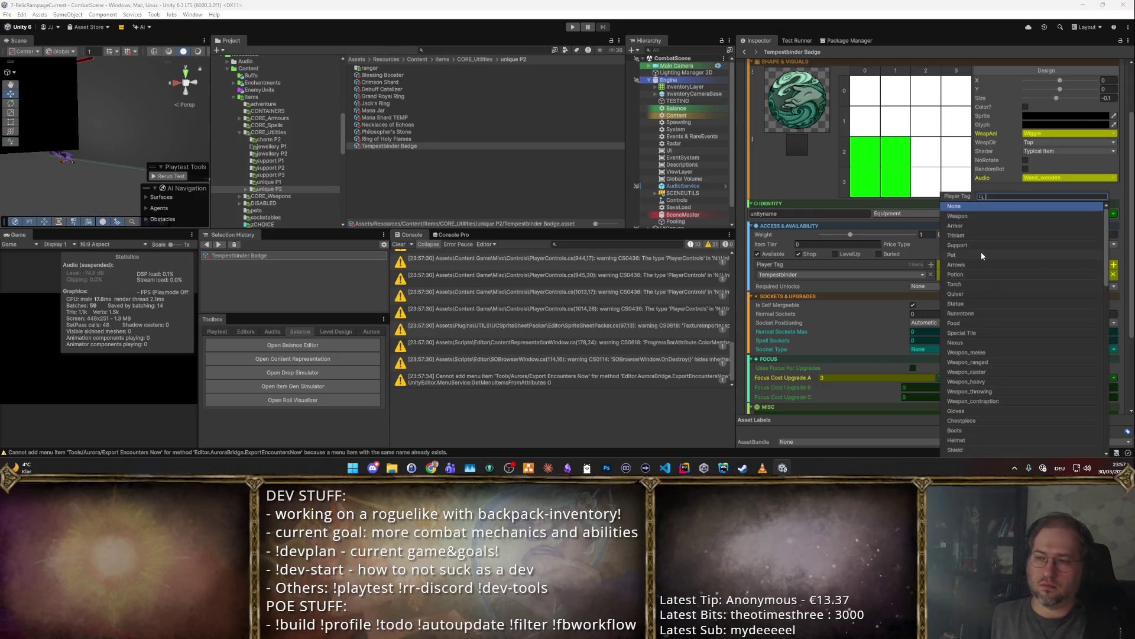
{"action": "key", "text": "Escape"}
{"action": "left_click", "coordinate": [1113, 275]}
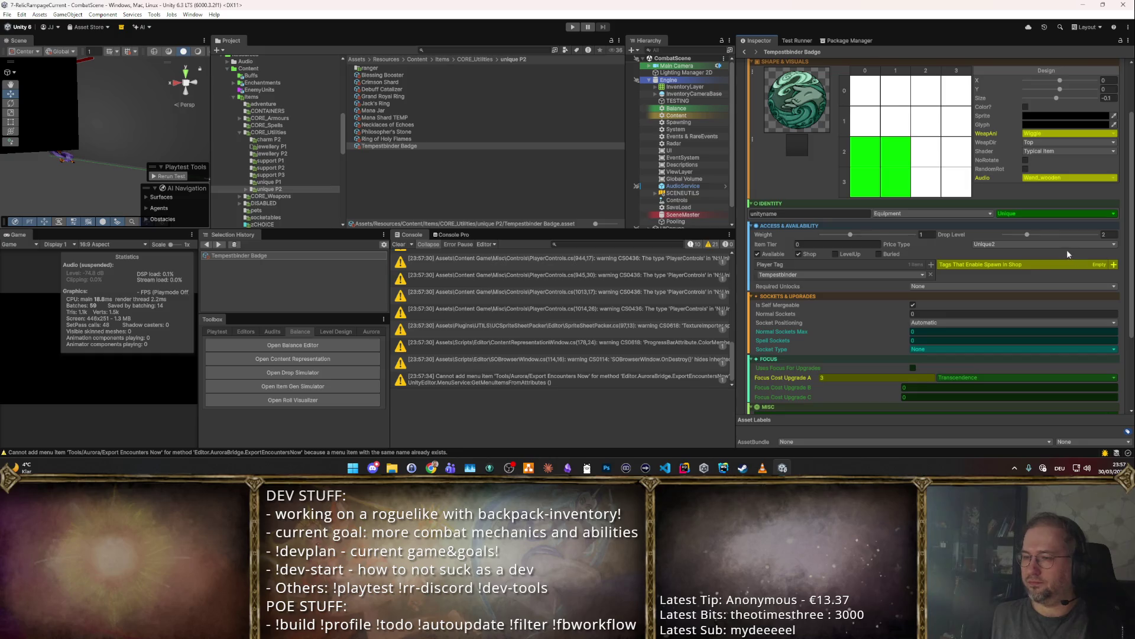
{"action": "scroll", "coordinate": [1068, 254], "scroll_direction": "up", "scroll_amount": 3}
{"action": "scroll", "coordinate": [1050, 212], "scroll_direction": "down", "scroll_amount": 5}
{"action": "scroll", "coordinate": [1051, 210], "scroll_direction": "up", "scroll_amount": 5}
{"action": "scroll", "coordinate": [1046, 216], "scroll_direction": "down", "scroll_amount": 5}
{"action": "scroll", "coordinate": [1035, 224], "scroll_direction": "up", "scroll_amount": 5}
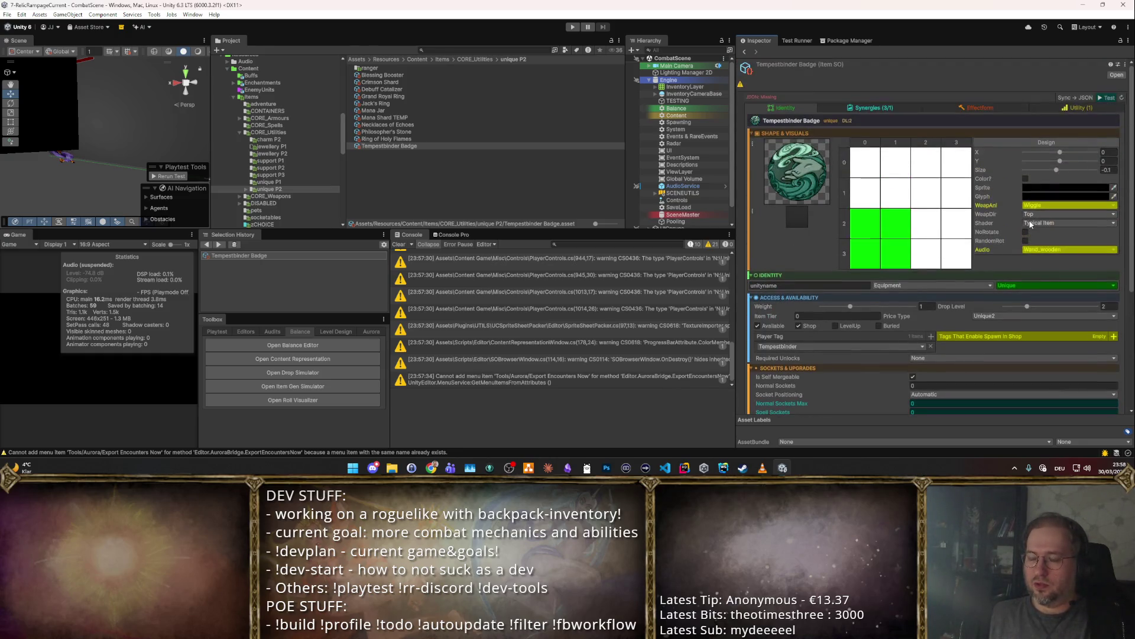
- Show the badge's three synergy stats on the Synergies tab and run a quick playtest
{"action": "left_click", "coordinate": [869, 107]}
{"action": "left_click", "coordinate": [996, 129]}
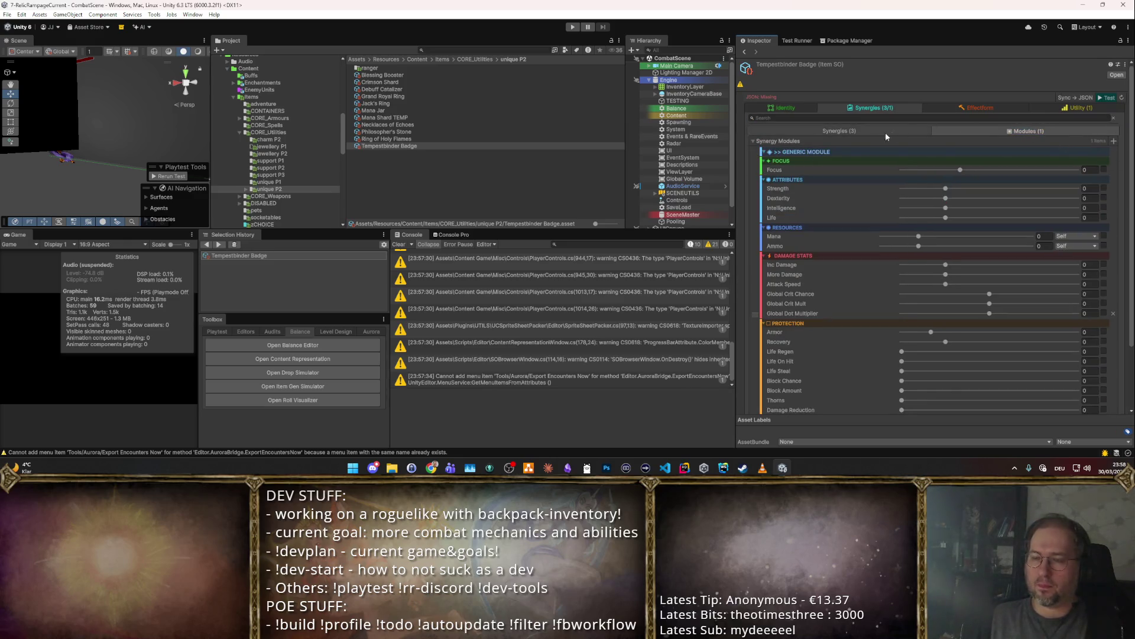
{"action": "scroll", "coordinate": [877, 256], "scroll_direction": "down", "scroll_amount": 2}
{"action": "scroll", "coordinate": [869, 228], "scroll_direction": "up", "scroll_amount": 2}
{"action": "left_click", "coordinate": [860, 131]}
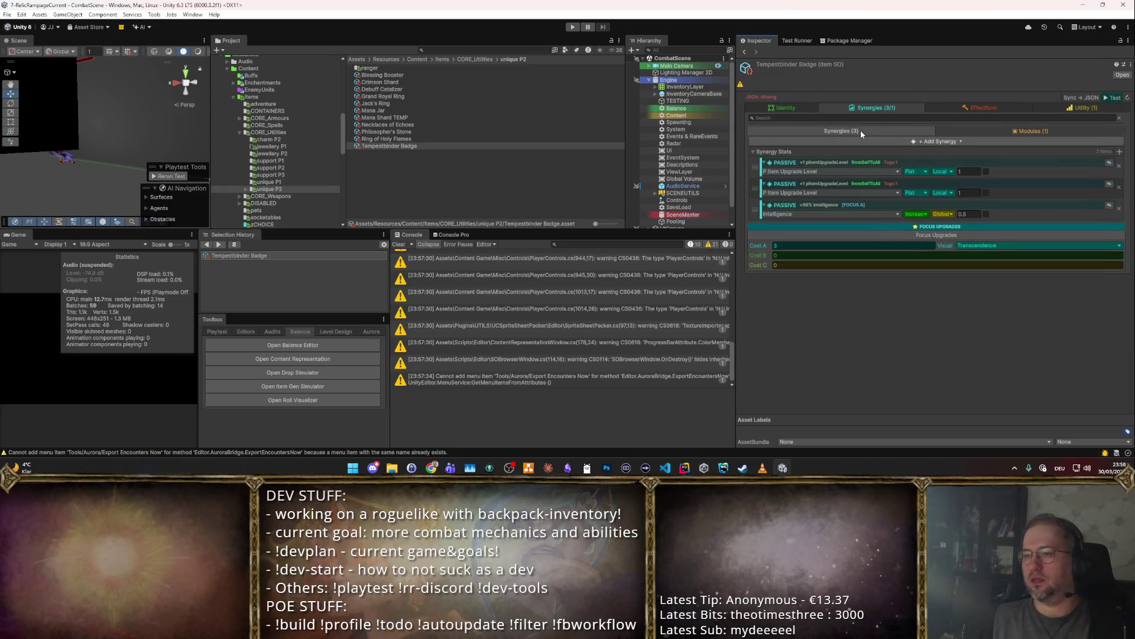
{"action": "left_click", "coordinate": [1108, 98]}
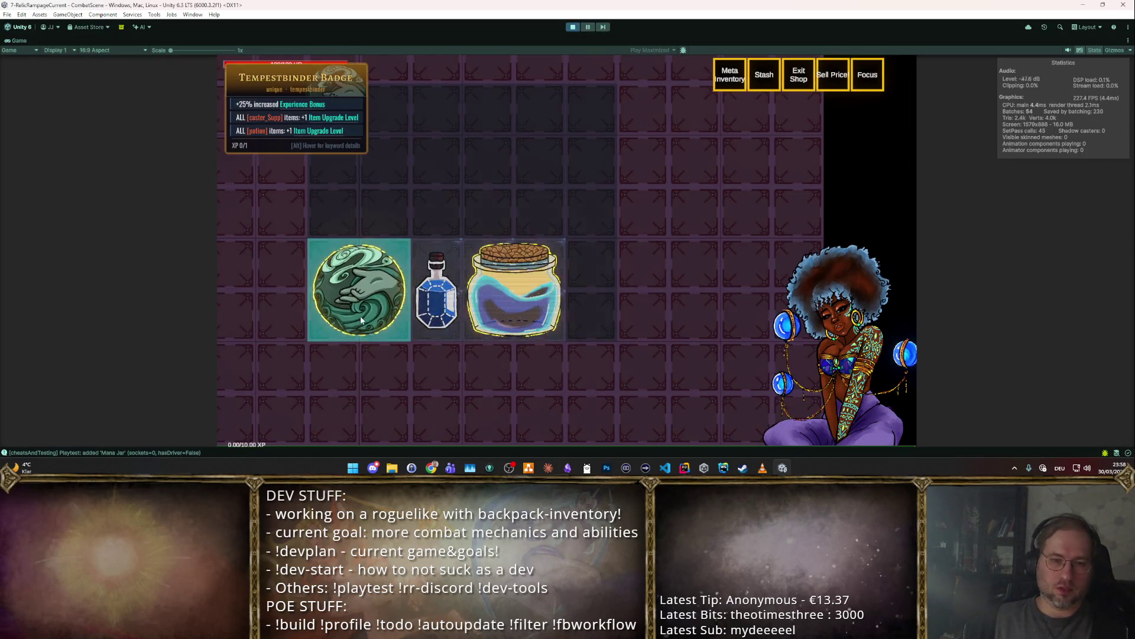
{"action": "left_click", "coordinate": [572, 27]}
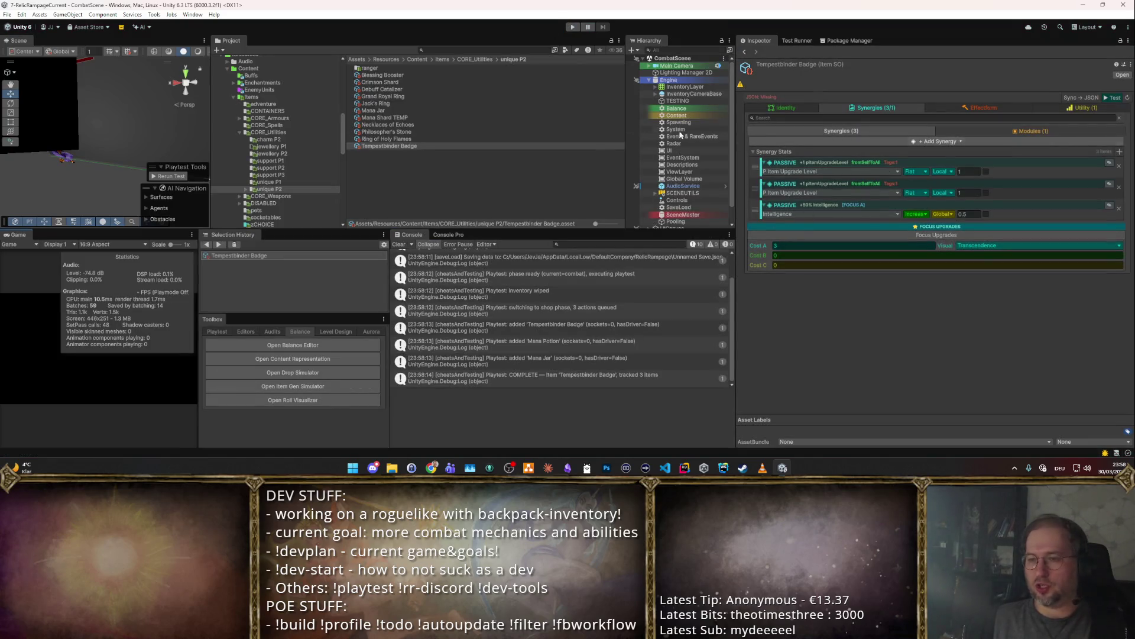
- Collapse the second passive synergy and open SOBrowser from the Toolbox editor tools
{"action": "left_click", "coordinate": [924, 184]}
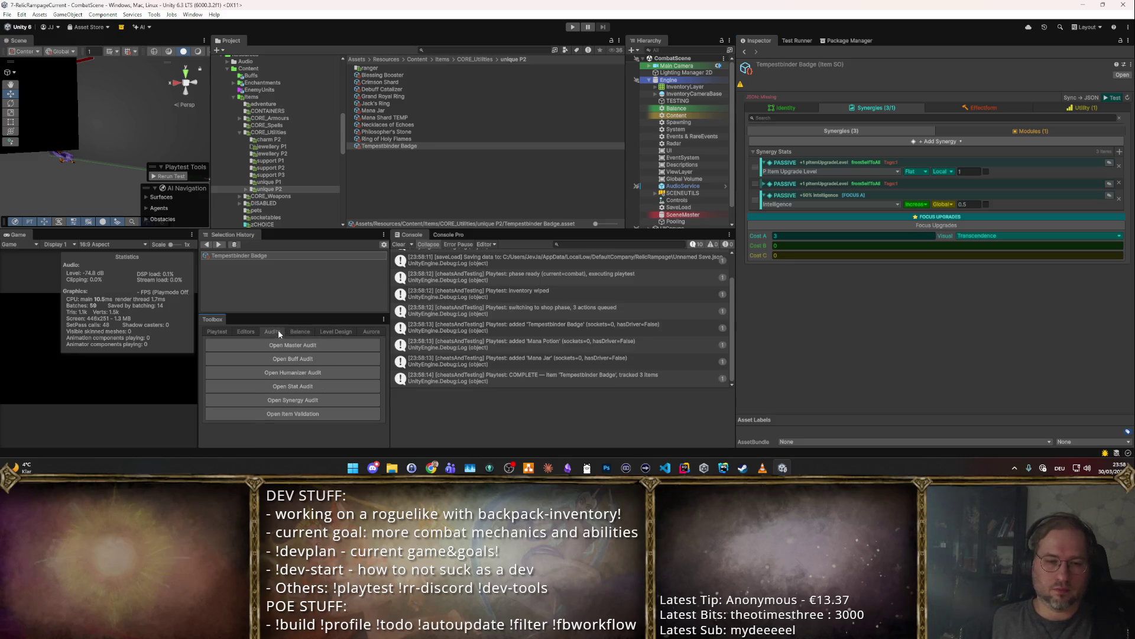
{"action": "left_click", "coordinate": [329, 333]}
{"action": "left_click", "coordinate": [246, 331]}
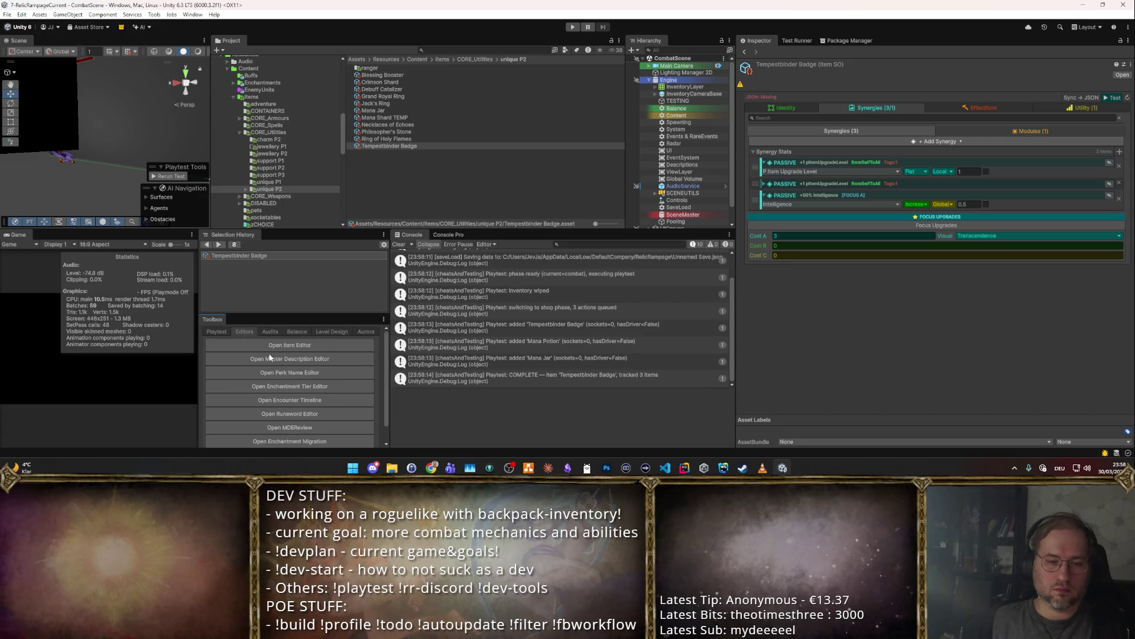
{"action": "scroll", "coordinate": [288, 414], "scroll_direction": "down", "scroll_amount": 3}
{"action": "left_click", "coordinate": [290, 435]}
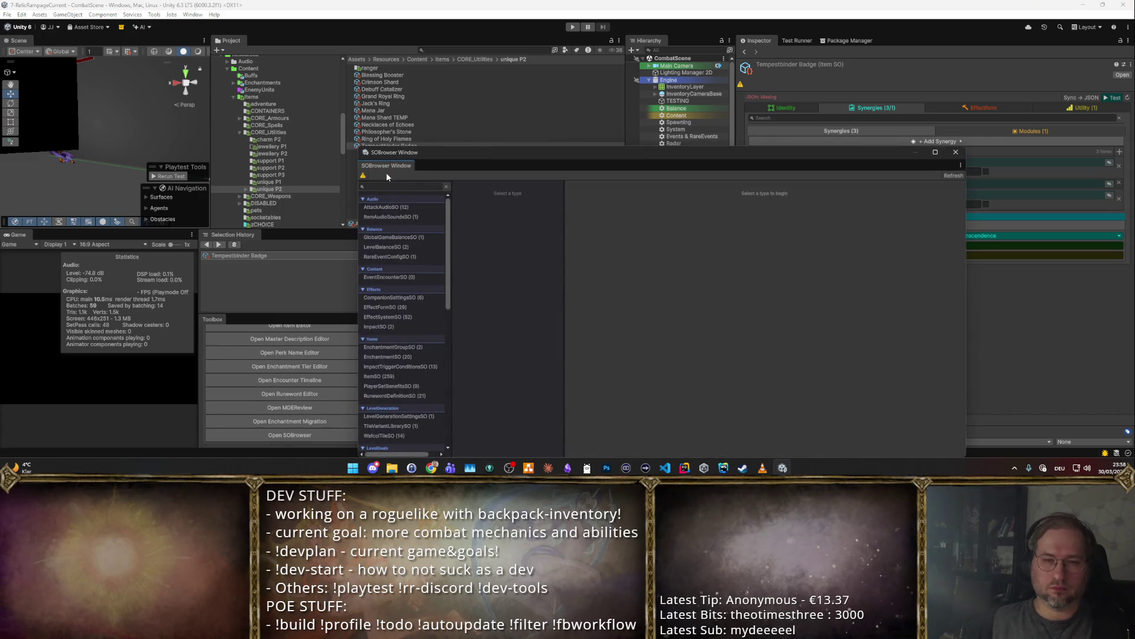
- Filter SOBrowser by 'set', pick PlayerSetBenefitsSO, and clone Set2Paladin
{"action": "type", "text": "set"}
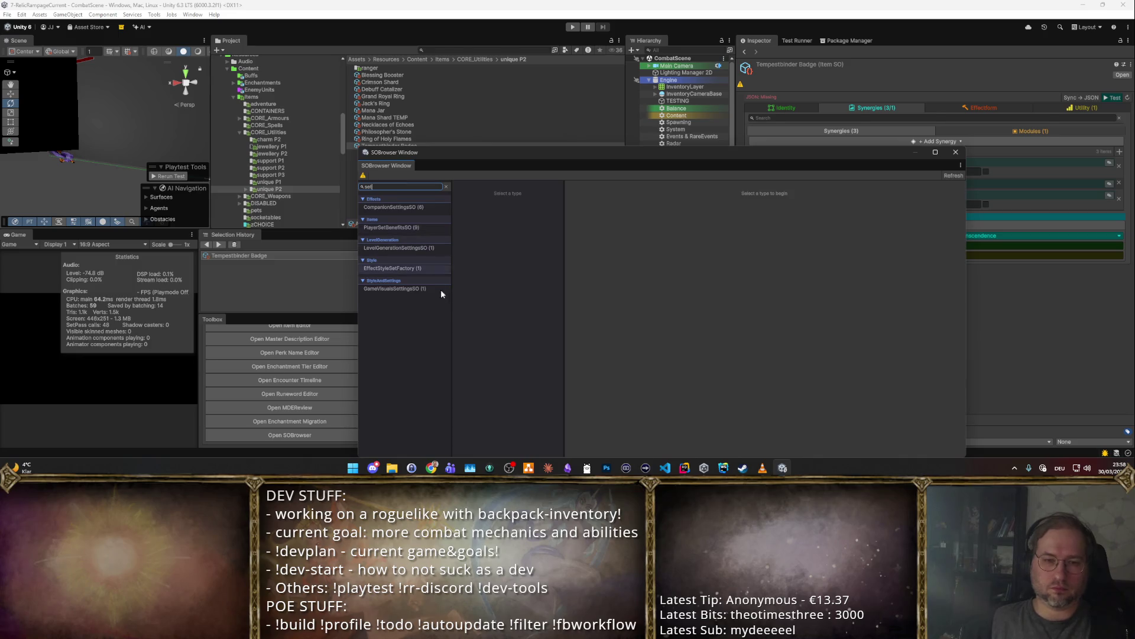
{"action": "left_click", "coordinate": [399, 228]}
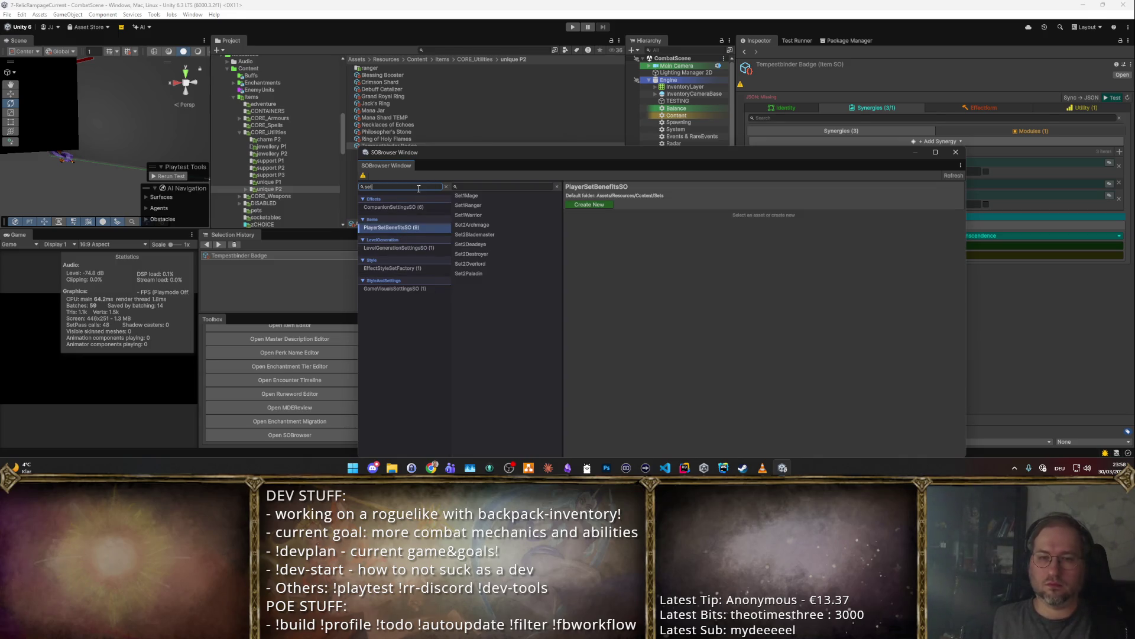
{"action": "key", "text": "BackSpace"}
{"action": "left_click", "coordinate": [473, 274]}
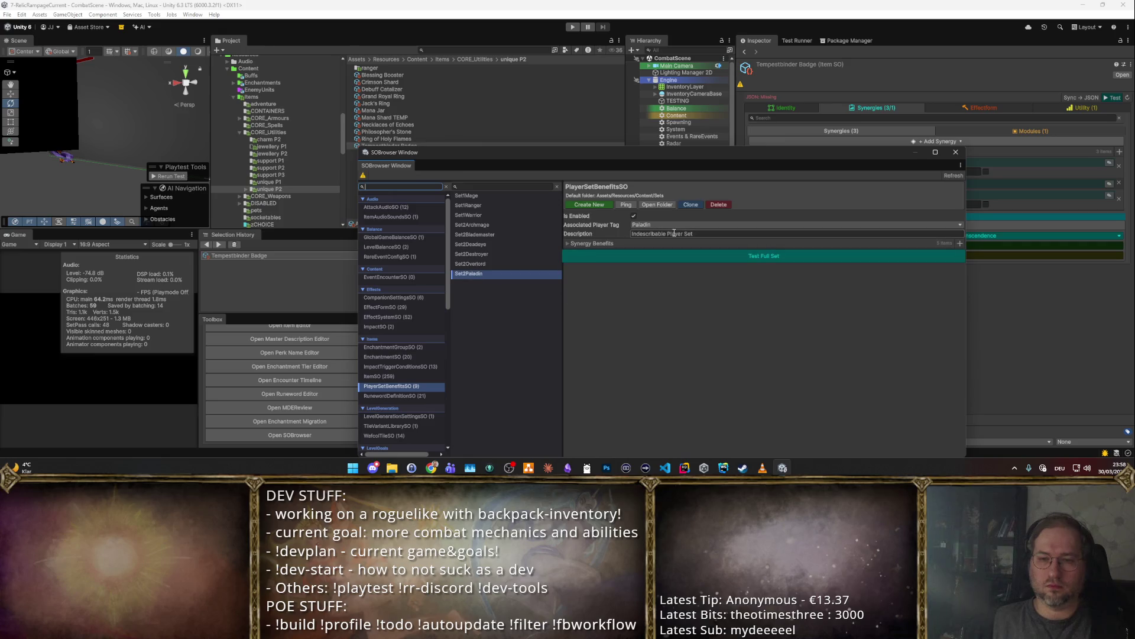
{"action": "left_click", "coordinate": [690, 205]}
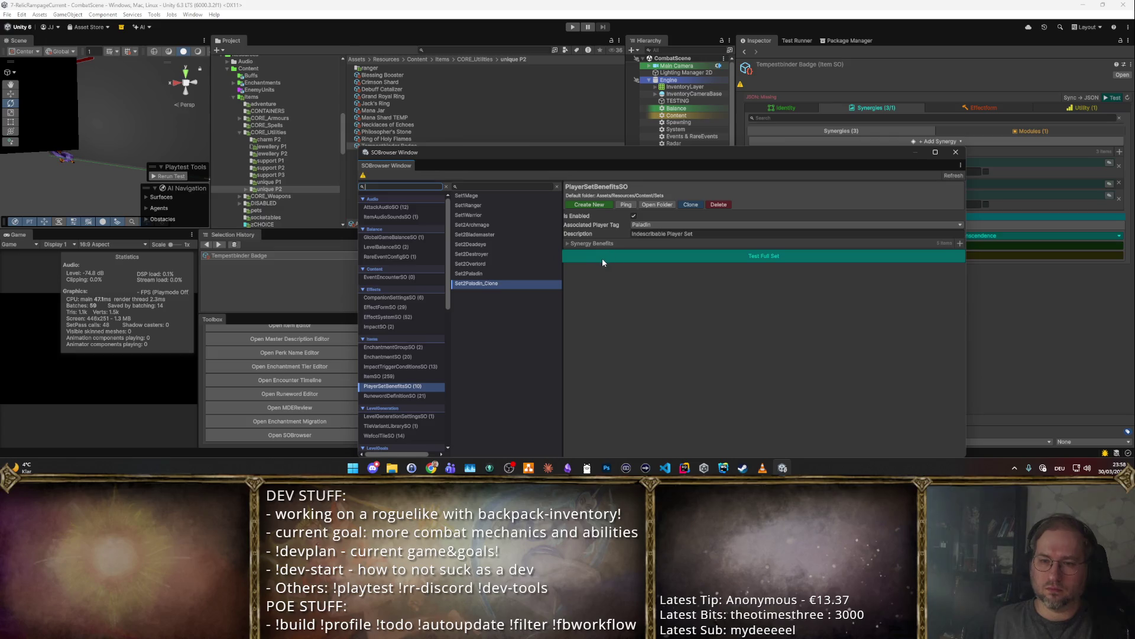
- Inspect Set2Paladin_Clone and ping it in the Content/Sets project folder
{"action": "left_click", "coordinate": [680, 234]}
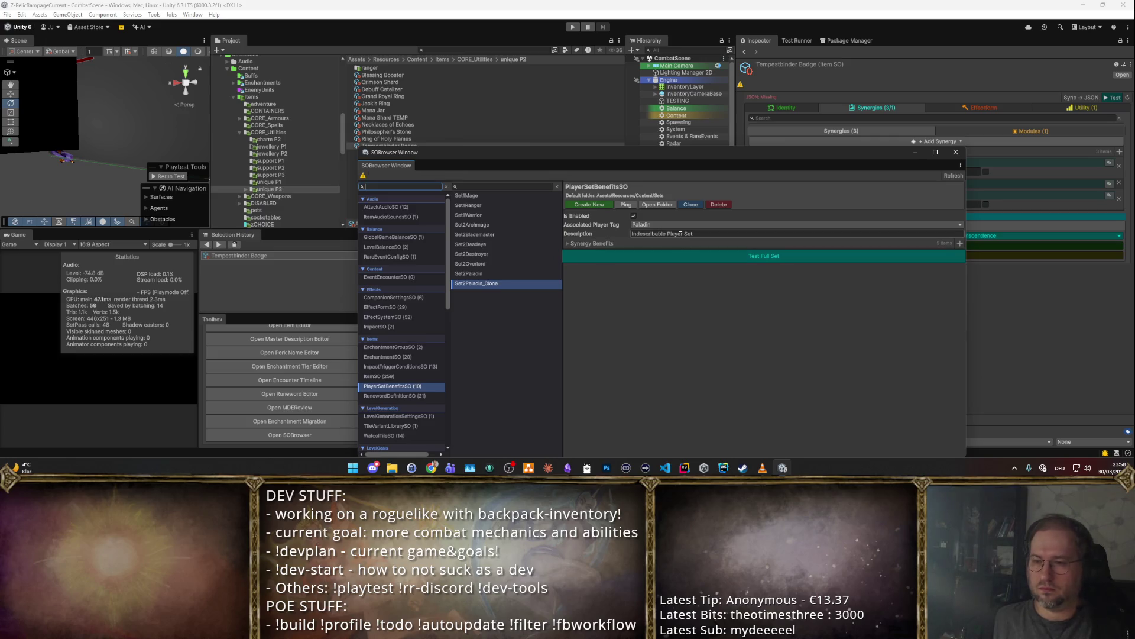
{"action": "left_click", "coordinate": [567, 243]}
{"action": "left_click", "coordinate": [566, 243]}
{"action": "mouse_move", "coordinate": [583, 154]}
{"action": "left_mouse_down"}
{"action": "mouse_move", "coordinate": [939, 240]}
{"action": "mouse_move", "coordinate": [1004, 213]}
{"action": "mouse_move", "coordinate": [561, 69]}
{"action": "left_mouse_up"}
{"action": "left_click", "coordinate": [456, 189]}
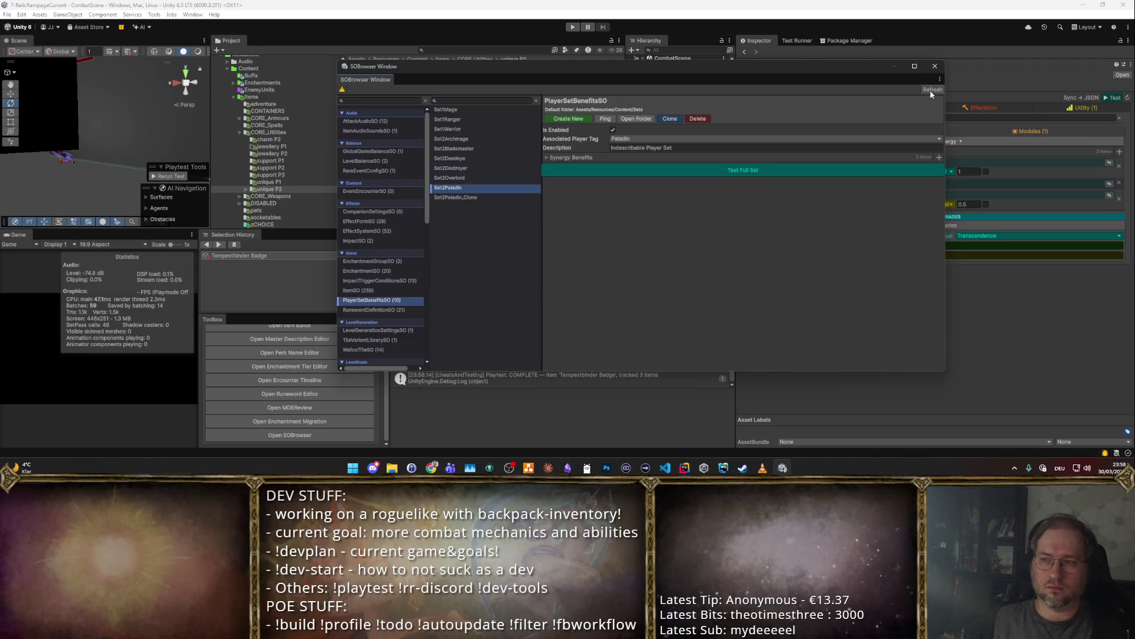
{"action": "left_click", "coordinate": [468, 197]}
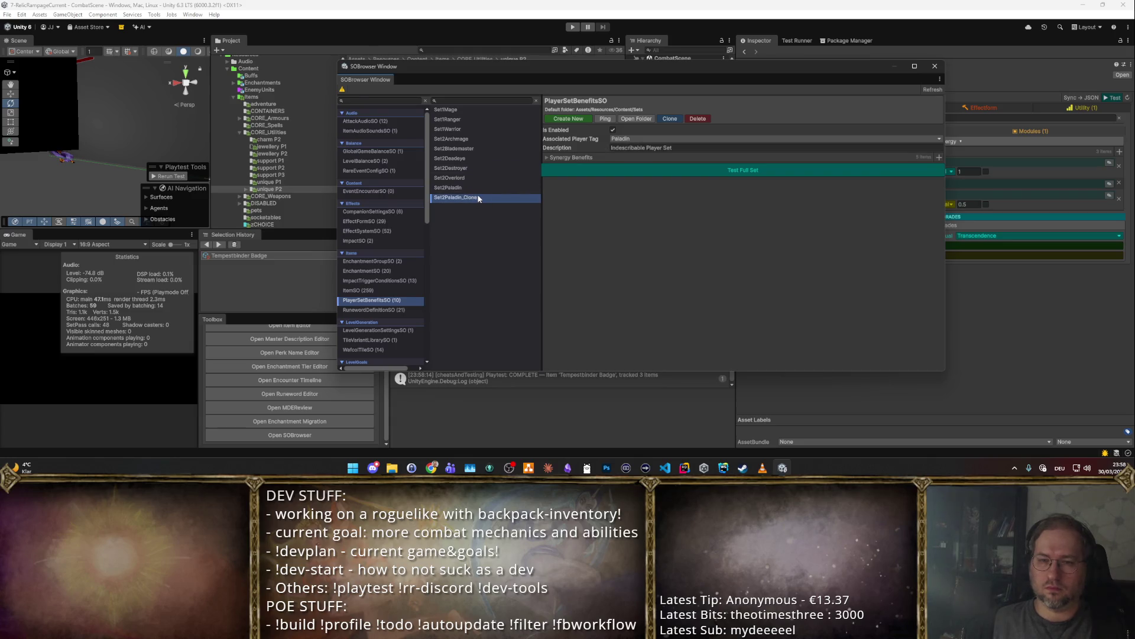
{"action": "mouse_move", "coordinate": [519, 60]}
{"action": "left_mouse_down"}
{"action": "mouse_move", "coordinate": [731, 335]}
{"action": "mouse_move", "coordinate": [467, 137]}
{"action": "mouse_move", "coordinate": [196, 176]}
{"action": "left_mouse_up"}
{"action": "left_click", "coordinate": [314, 234]}
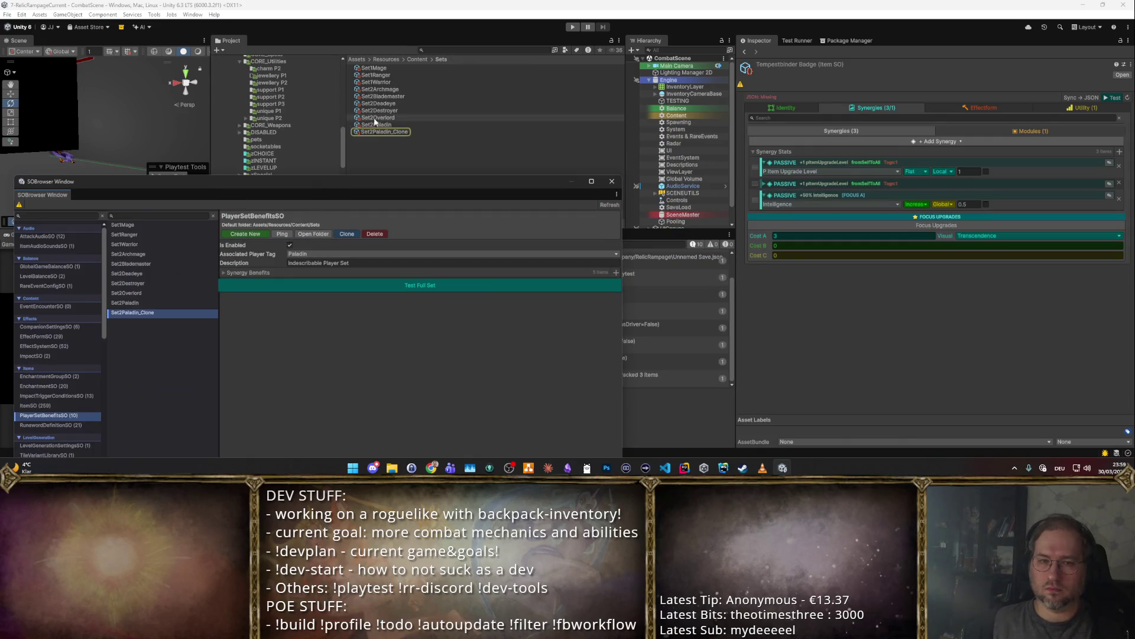
- Rename the cloned set asset to Set2Tempestbinder
{"action": "left_click", "coordinate": [389, 132]}
{"action": "key", "text": "F2"}
{"action": "key", "text": "BackSpace"}
{"action": "key", "text": "BackSpace"}
{"action": "key", "text": "BackSpace"}
{"action": "key", "text": "BackSpace"}
{"action": "type", "text": "tempestbl"}
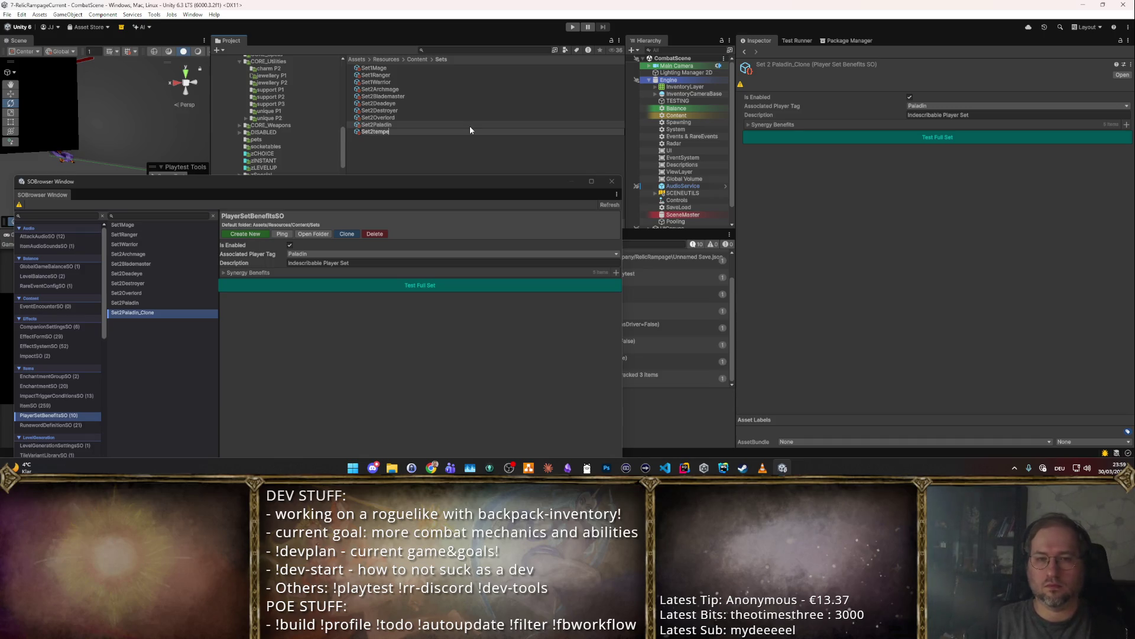
{"action": "key", "text": "BackSpace"}
{"action": "type", "text": "inder"}
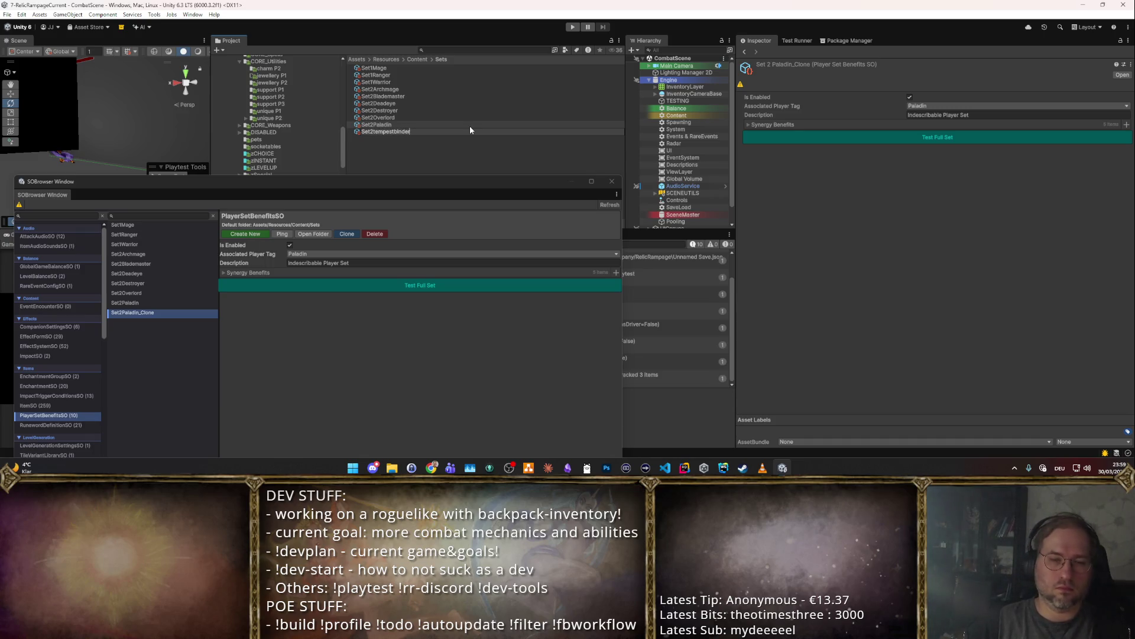
{"action": "key", "text": "Return"}
{"action": "key", "text": "Right"}
{"action": "key", "text": "shift+End"}
{"action": "type", "text": "Tempestbinder"}
{"action": "key", "text": "Return"}
- Set Associated Player Tag to Tempestbinder, expand Synergy Benefits, and run Test Full Set
{"action": "left_click", "coordinate": [946, 106]}
{"action": "type", "text": "temp"}
{"action": "key", "text": "Return"}
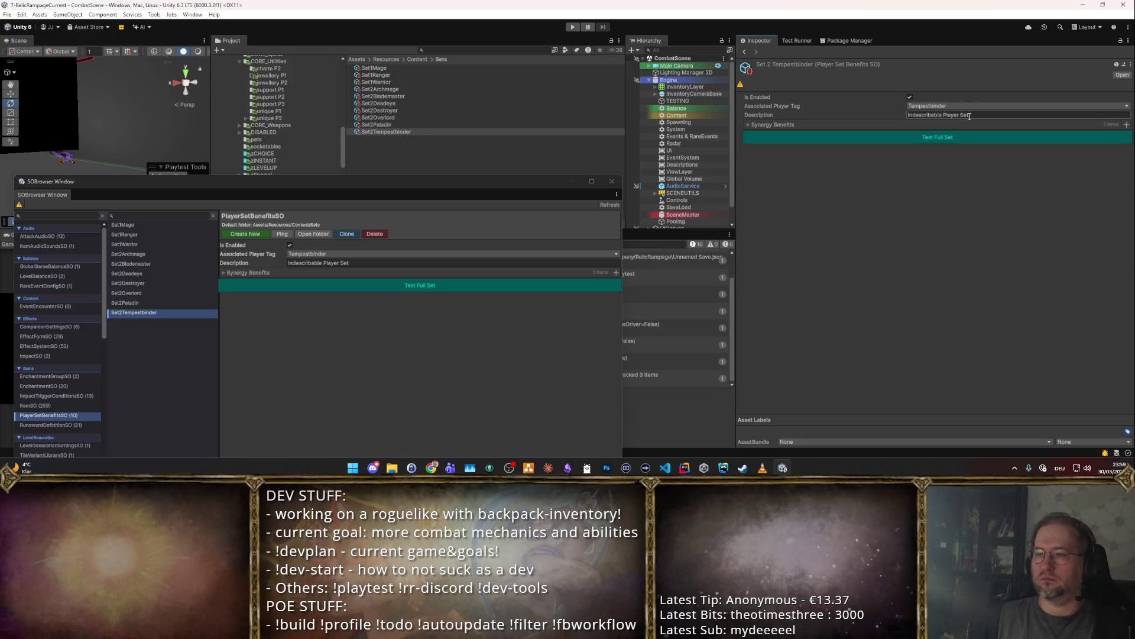
{"action": "left_click", "coordinate": [754, 125]}
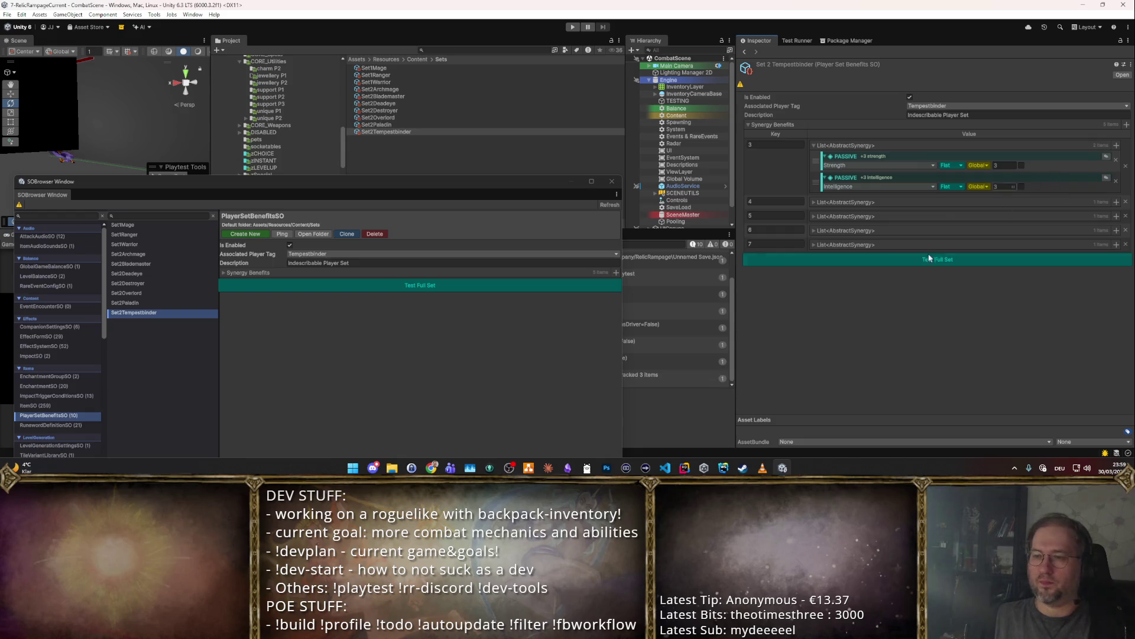
{"action": "left_click", "coordinate": [920, 259]}
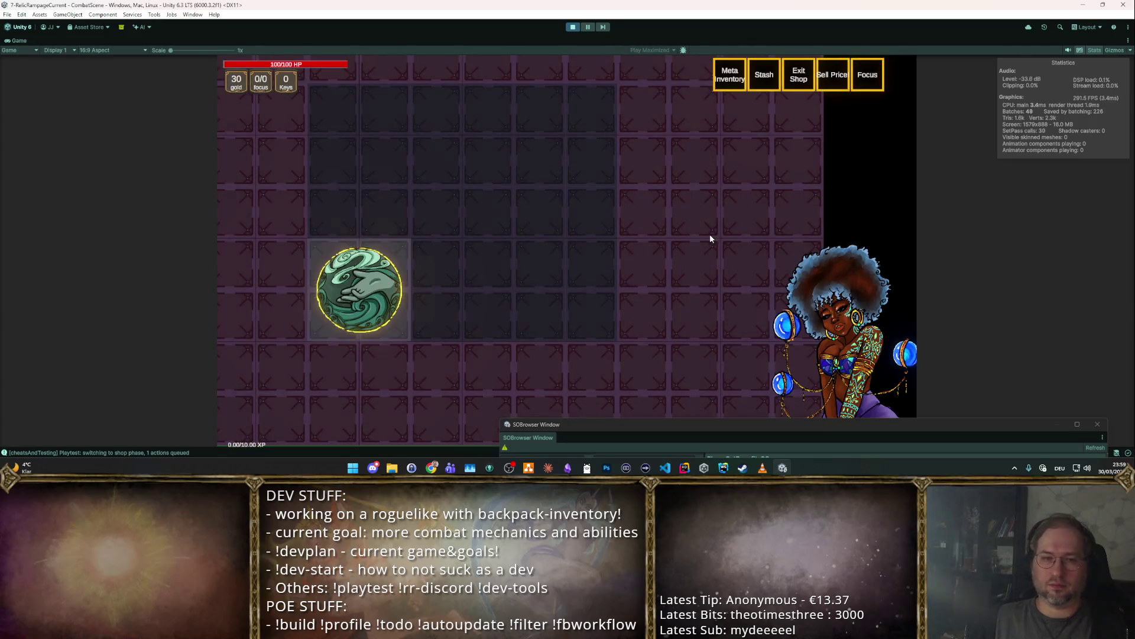
- Read the badge's tooltip in the Game view for the tempestbinder set, then stop the playtest
{"action": "mouse_move", "coordinate": [333, 304]}
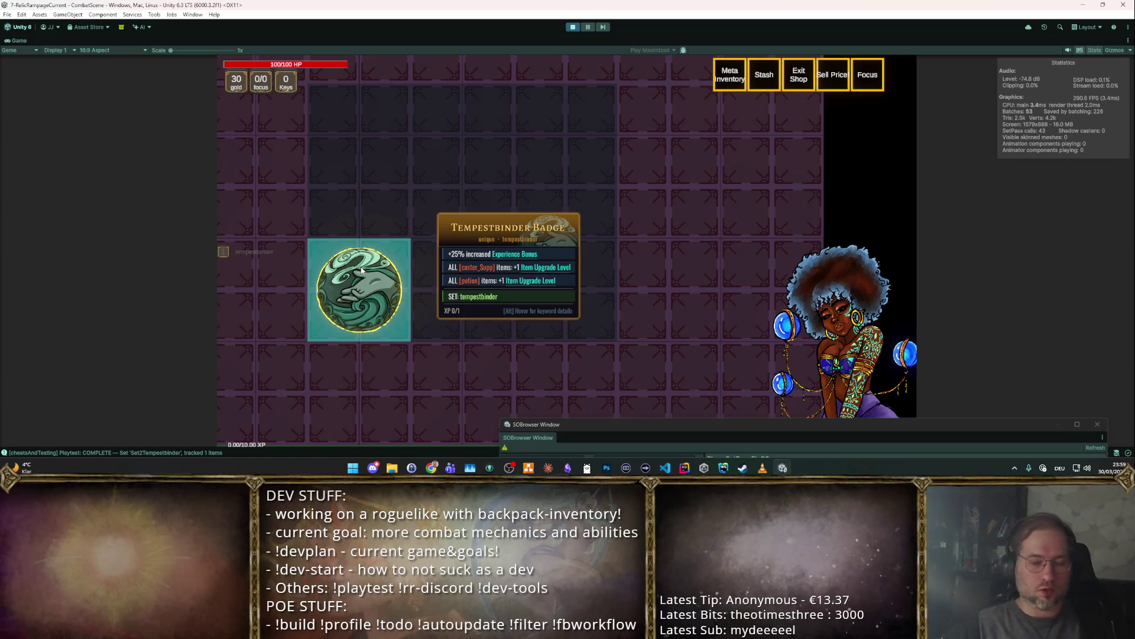
{"action": "left_click", "coordinate": [568, 27]}
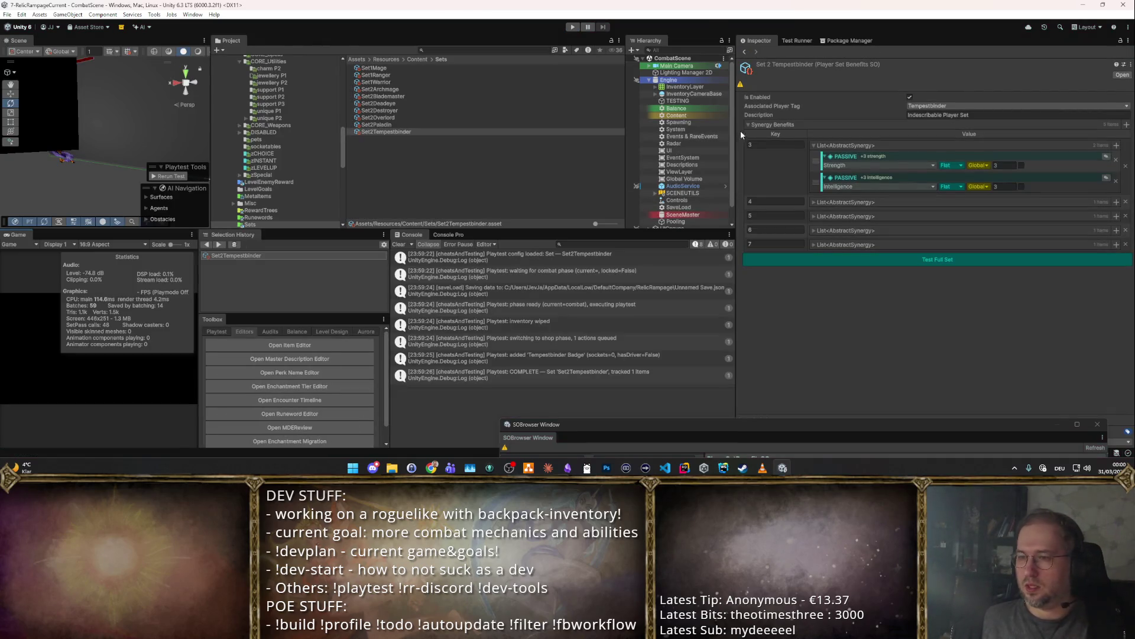
- Set the bonus thresholds to 2, 3, 4 and 5 and delete the seventh tier
{"action": "left_click", "coordinate": [763, 144]}
{"action": "type", "text": "2"}
{"action": "key", "text": "Return"}
{"action": "left_click", "coordinate": [763, 157]}
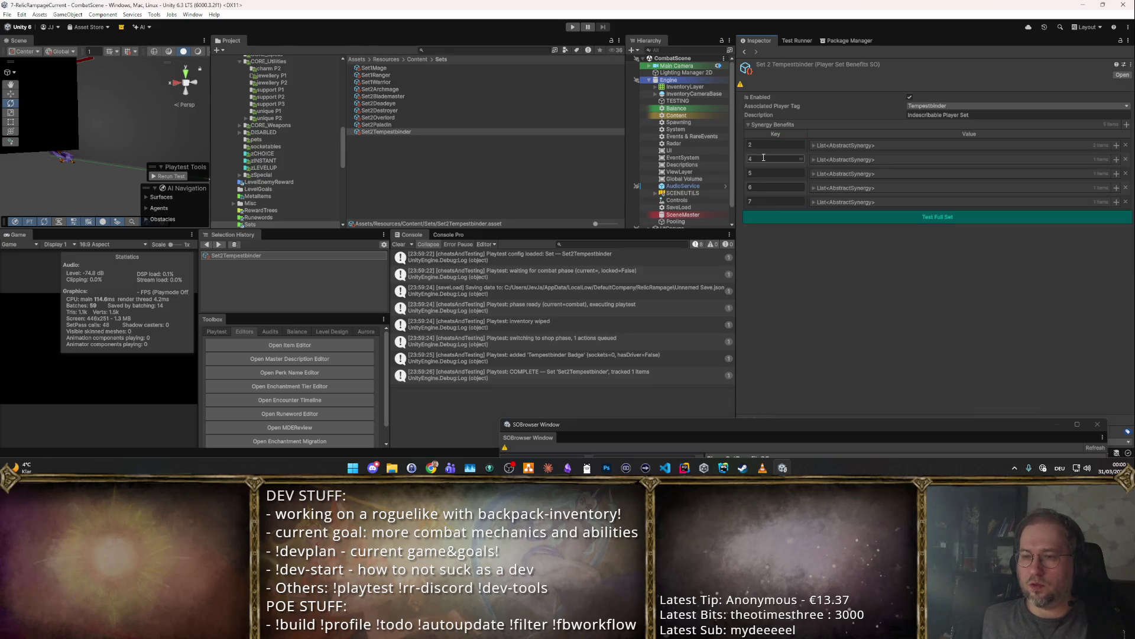
{"action": "type", "text": "3"}
{"action": "key", "text": "Return"}
{"action": "left_click", "coordinate": [763, 249]}
{"action": "type", "text": "4"}
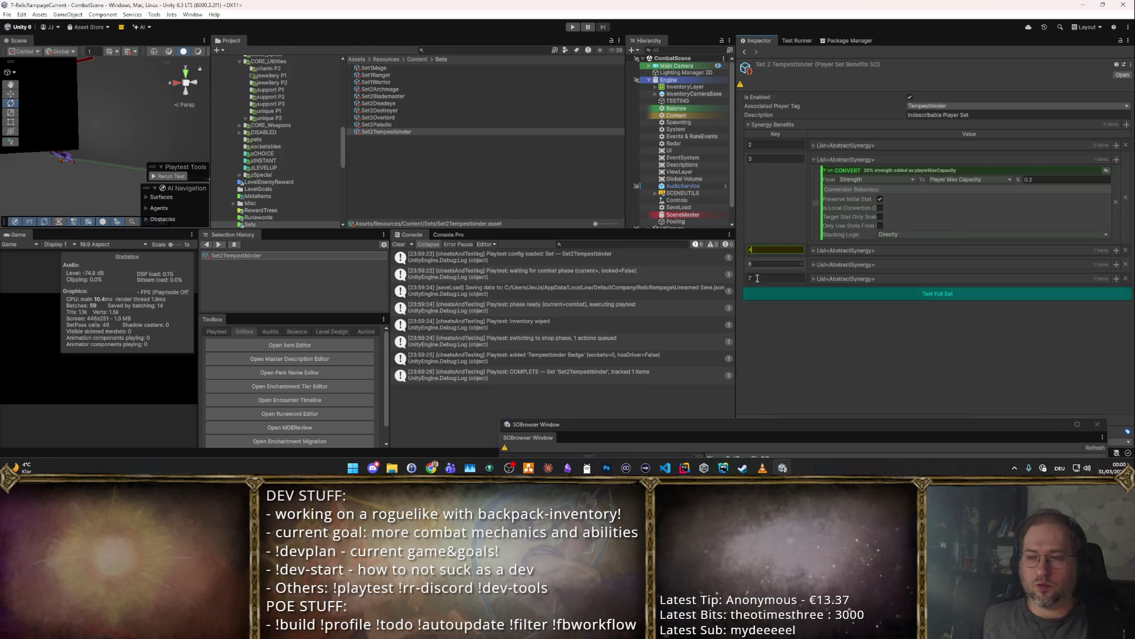
{"action": "left_click", "coordinate": [764, 263]}
{"action": "type", "text": "5"}
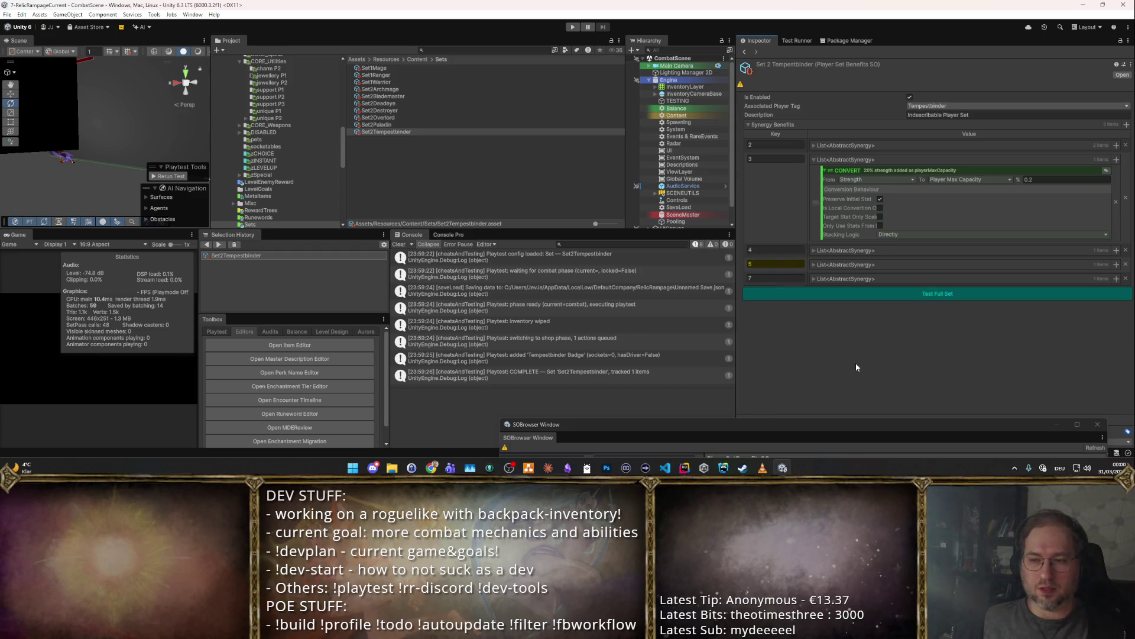
{"action": "left_click", "coordinate": [1124, 279]}
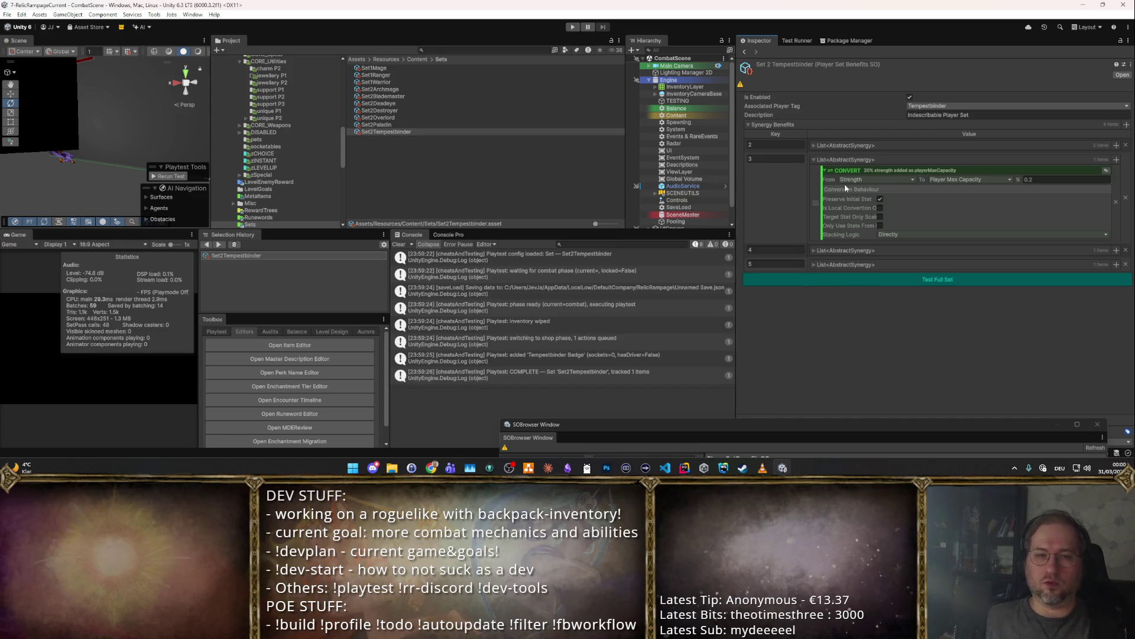
- Expand the 2-, 3-, 4- and 5-piece bonus lists
{"action": "left_click", "coordinate": [813, 145]}
{"action": "left_click", "coordinate": [813, 145]}
{"action": "left_click", "coordinate": [813, 160]}
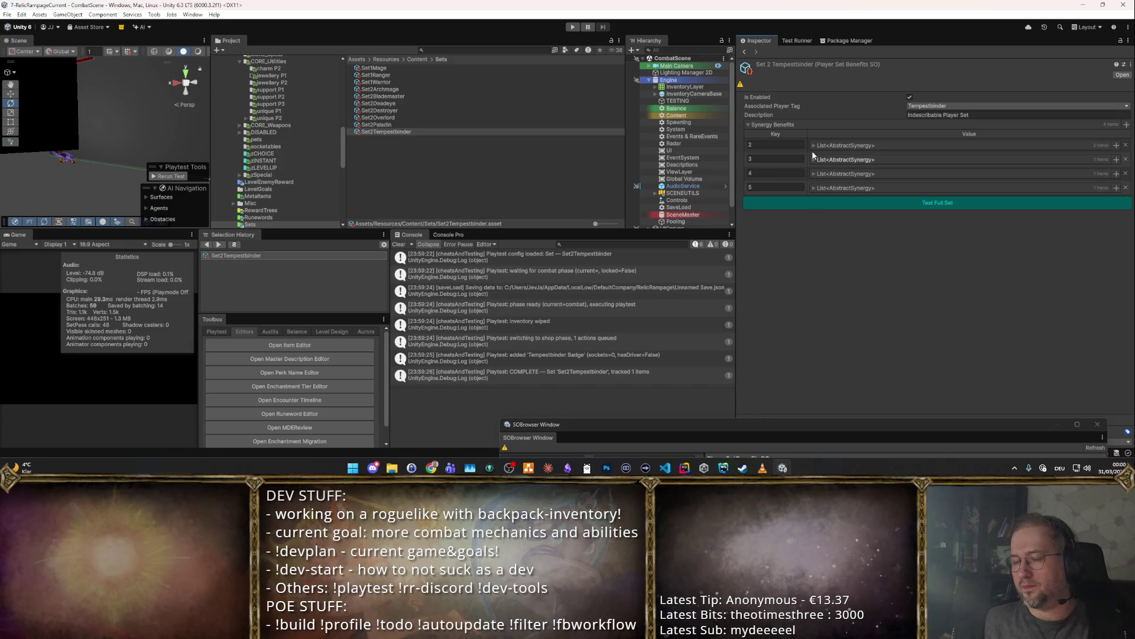
{"action": "left_click", "coordinate": [812, 146]}
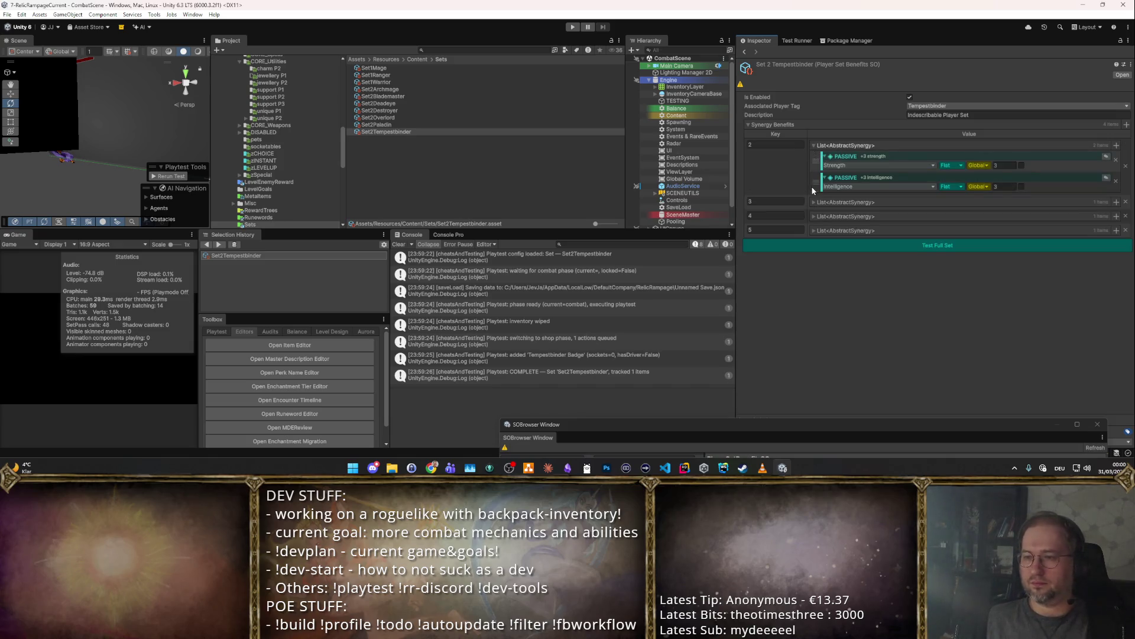
{"action": "left_click", "coordinate": [814, 201]}
{"action": "left_click", "coordinate": [814, 293]}
{"action": "left_click", "coordinate": [815, 329]}
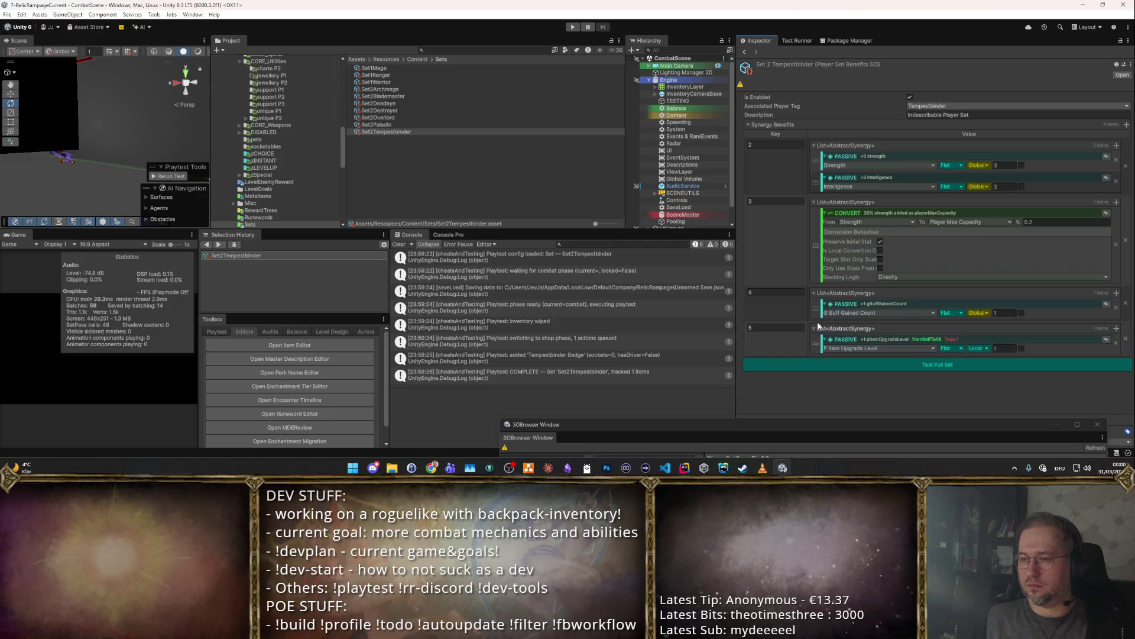
- Remove the CONVERT synergy from the 3-piece bonus and open the synergy type picker
{"action": "left_click", "coordinate": [1002, 165]}
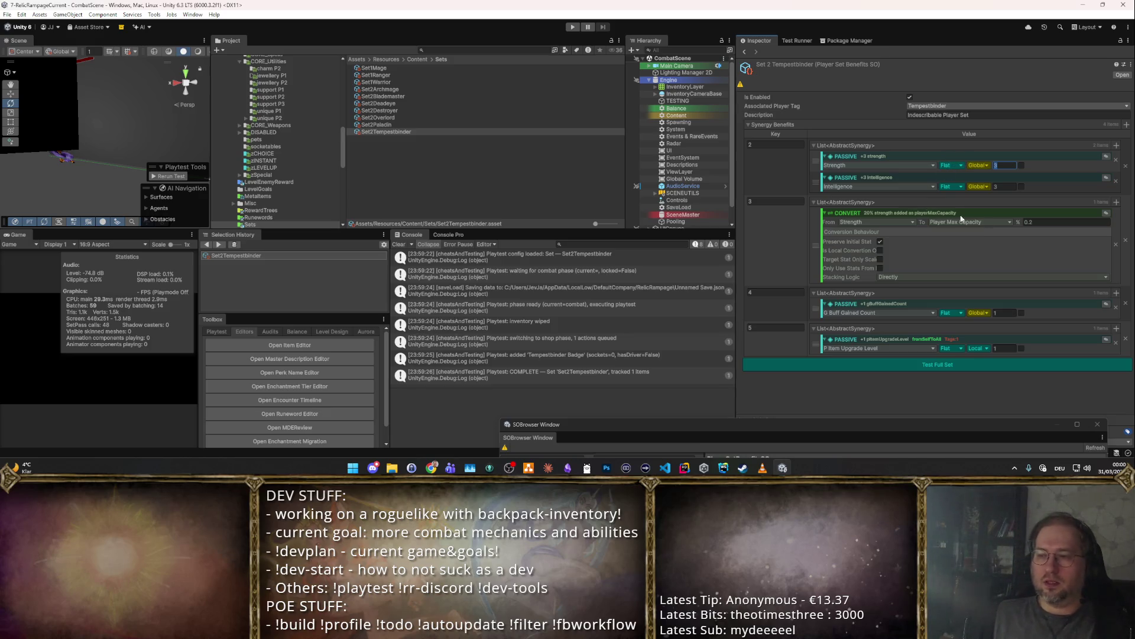
{"action": "left_click", "coordinate": [1115, 244]}
{"action": "left_click", "coordinate": [1116, 202]}
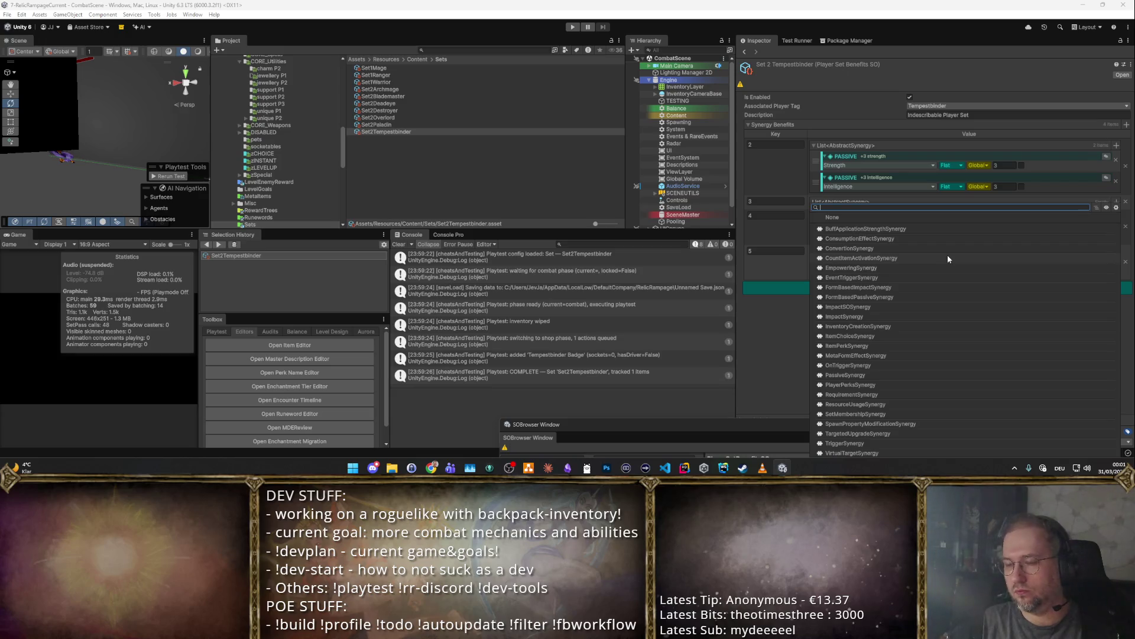
- Give the 3-piece bonus a FormBasedImpactSynergy that targets Lightning Strike forms
{"action": "type", "text": "Form"}
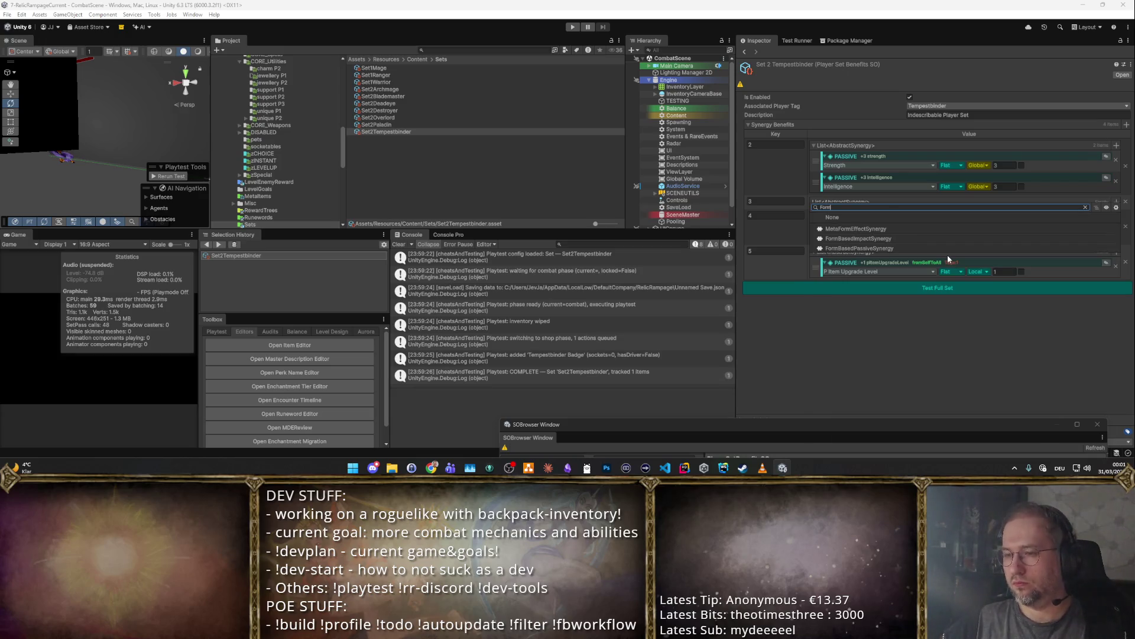
{"action": "key", "text": "Return"}
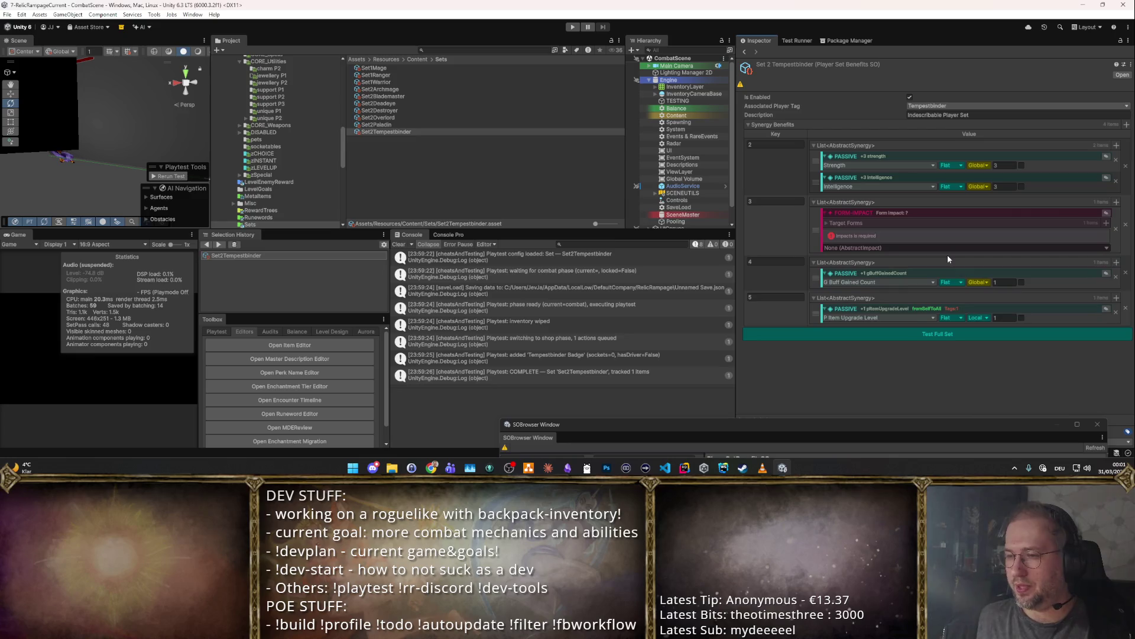
{"action": "left_click", "coordinate": [826, 225]}
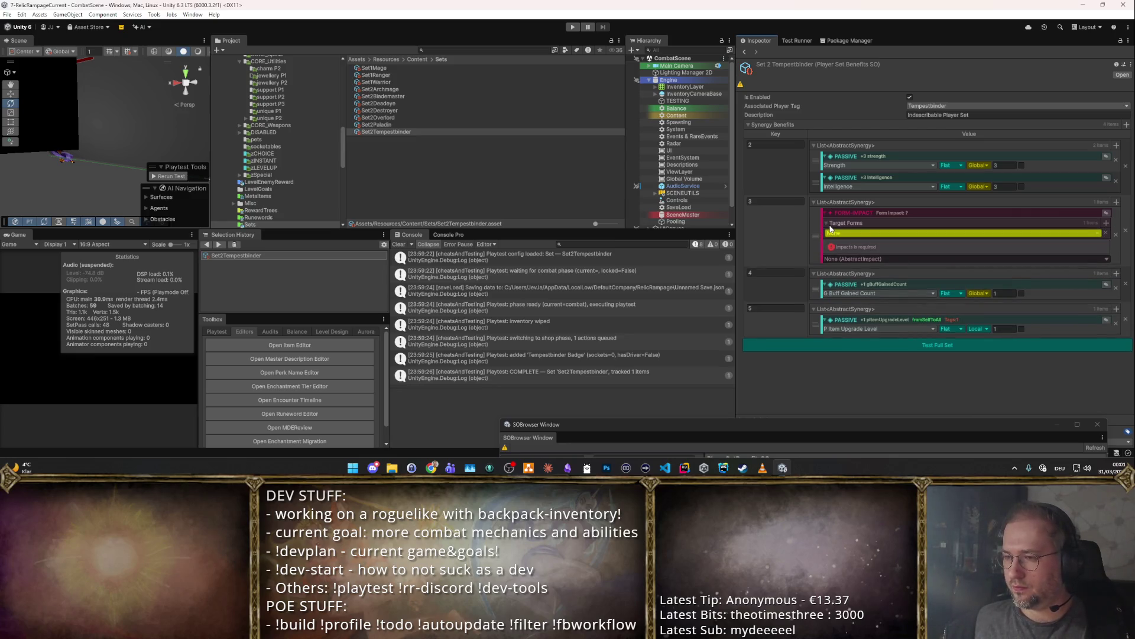
{"action": "left_click", "coordinate": [848, 234]}
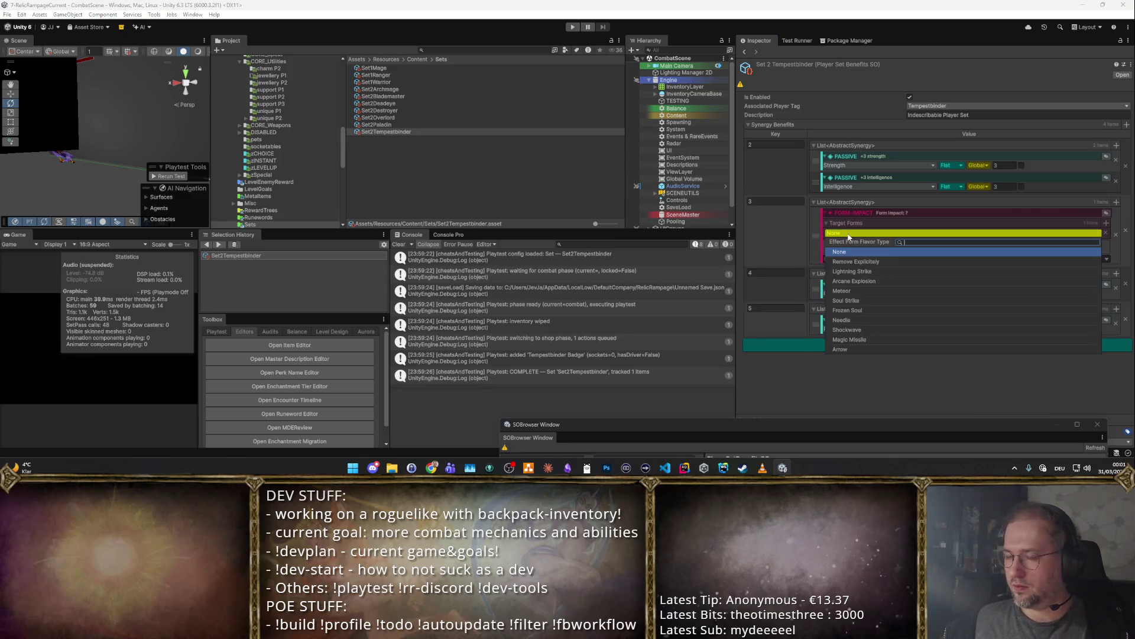
{"action": "left_click", "coordinate": [868, 273]}
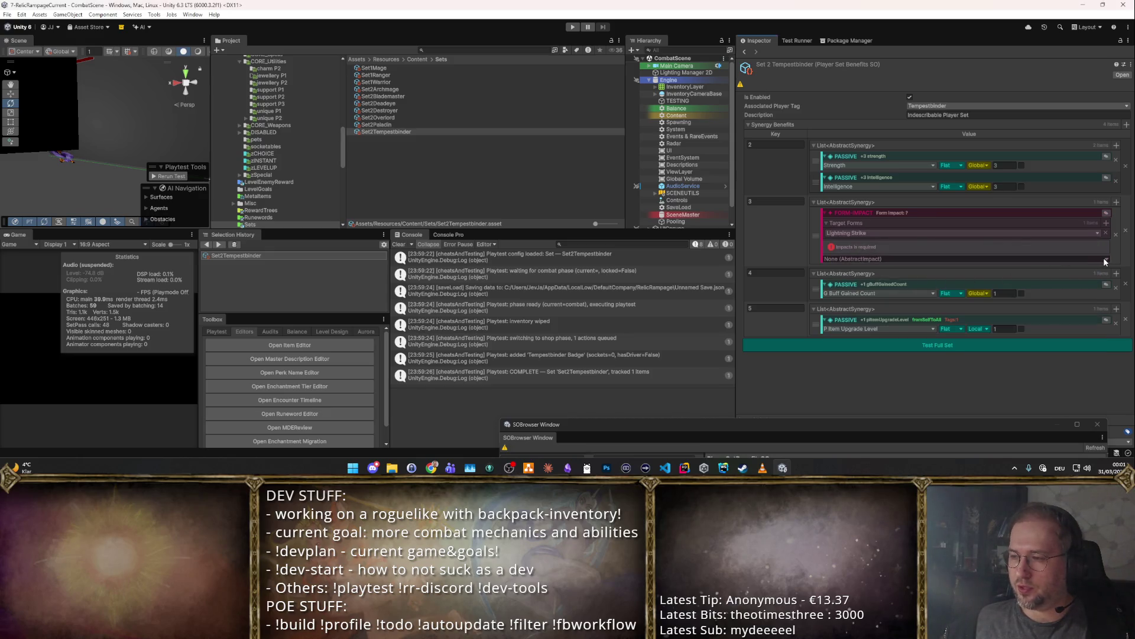
- Set the synergy's impact to ApplyBuffImpact, with Caster as the affected target
{"action": "left_click", "coordinate": [999, 259]}
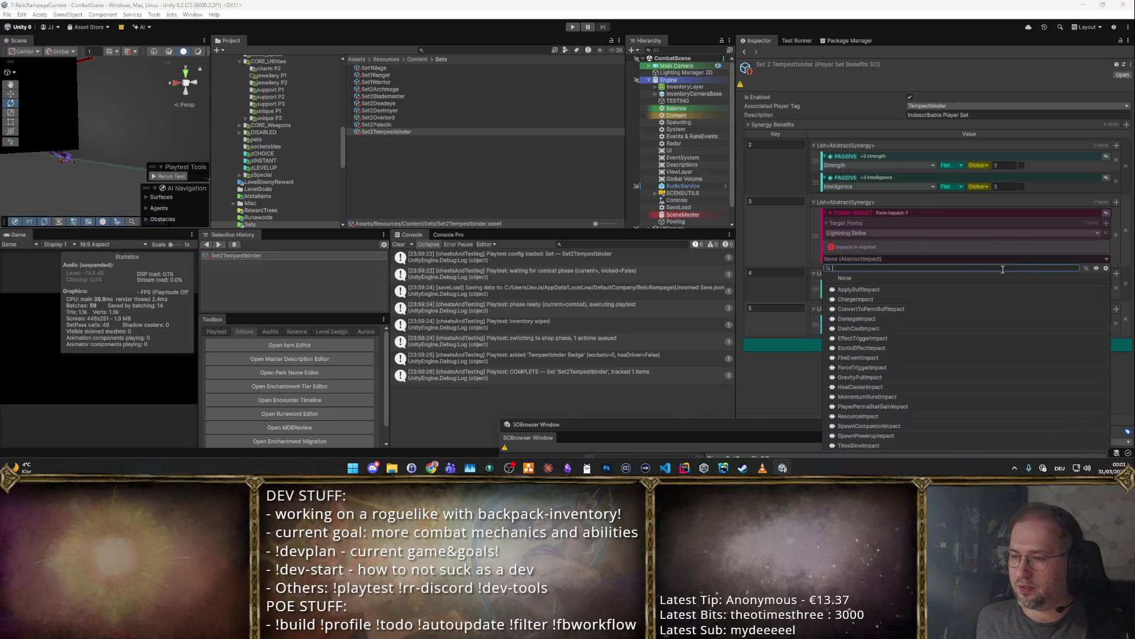
{"action": "left_click", "coordinate": [884, 290]}
{"action": "left_click", "coordinate": [903, 243]}
{"action": "left_click", "coordinate": [902, 261]}
- Use NonWeaponBuffApplicationConfig as trigger conditions and Might as the buff type
{"action": "left_click", "coordinate": [1105, 280]}
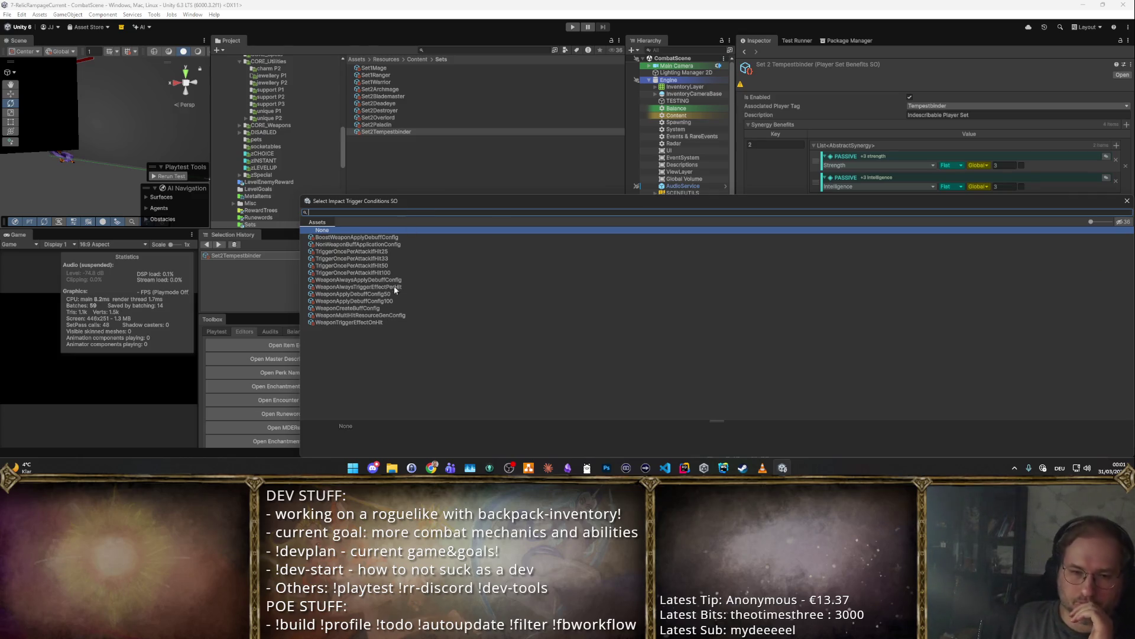
{"action": "double_click", "coordinate": [399, 244]}
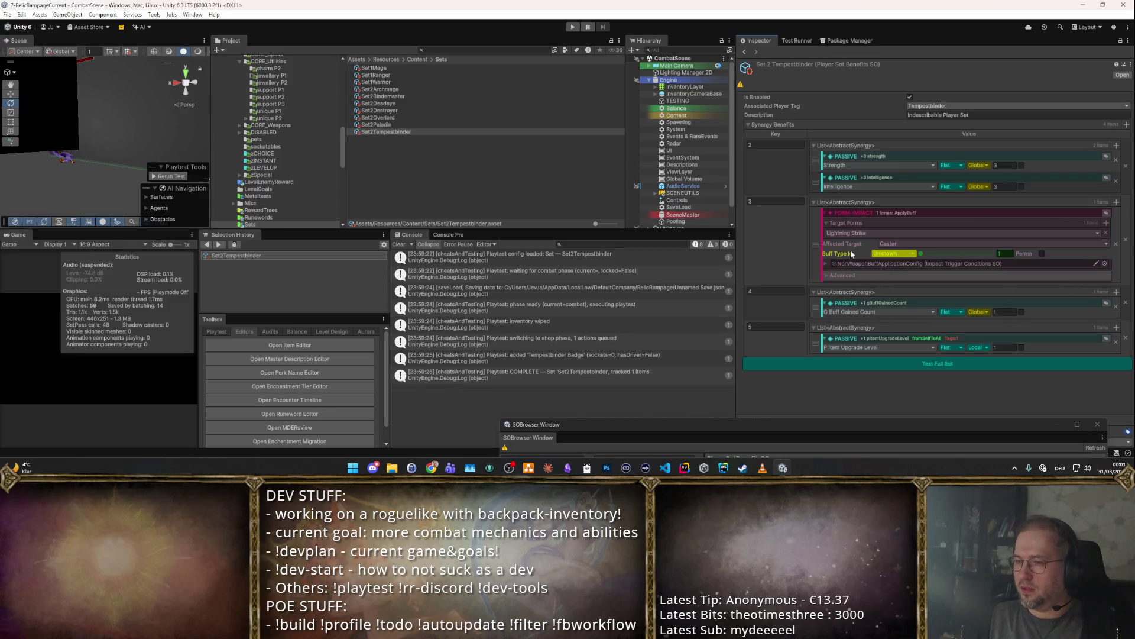
{"action": "left_click", "coordinate": [893, 254]}
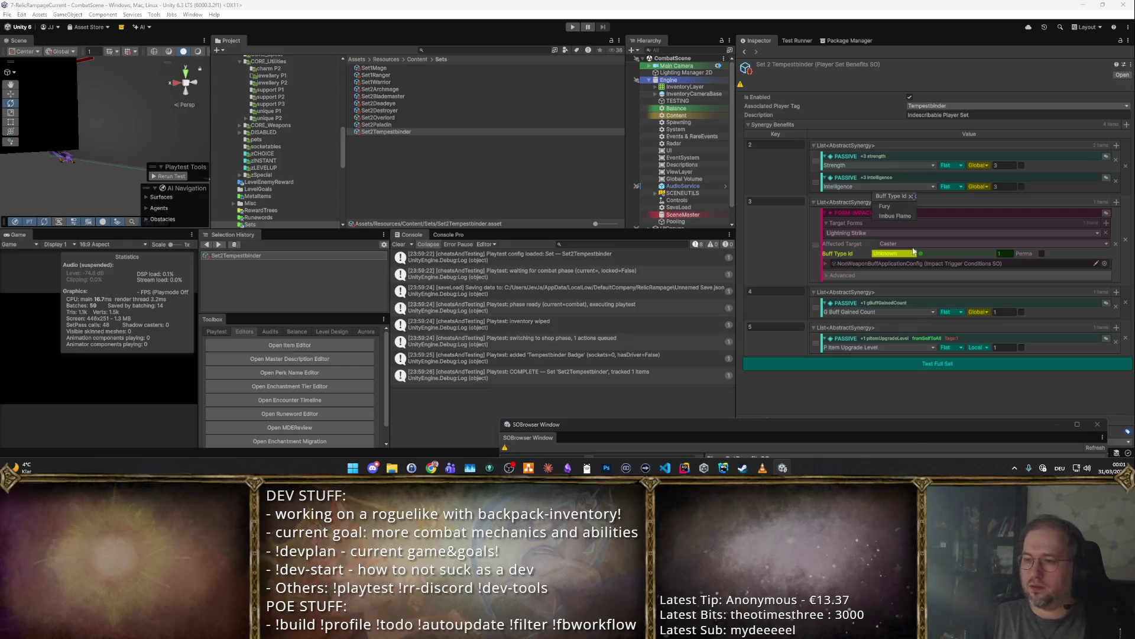
{"action": "scroll", "coordinate": [890, 293], "scroll_direction": "down", "scroll_amount": 3}
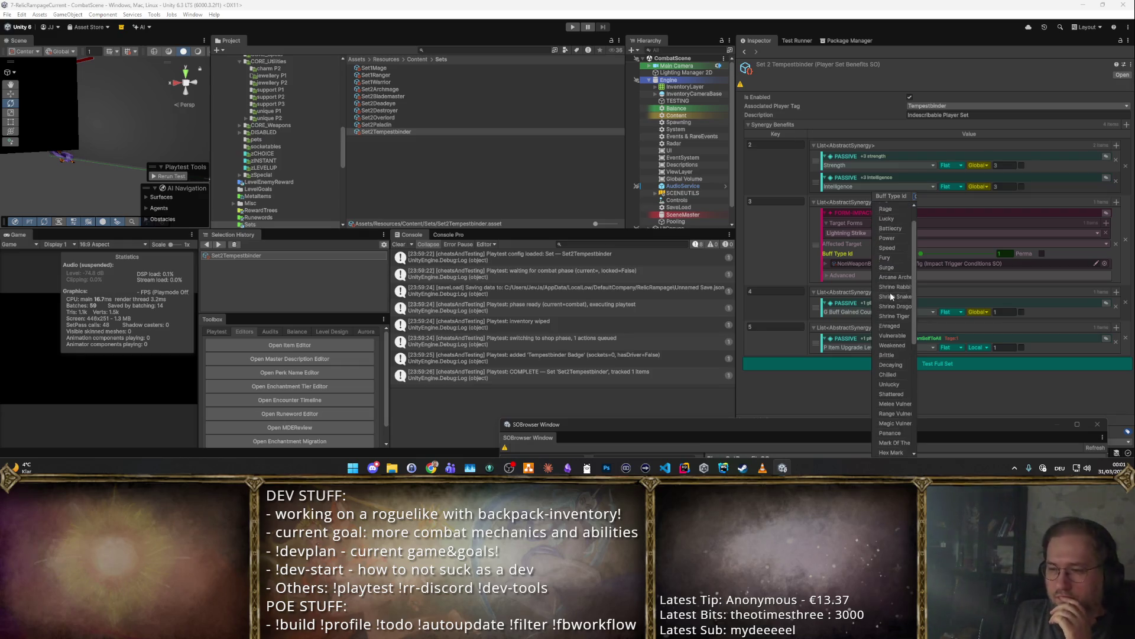
{"action": "scroll", "coordinate": [890, 294], "scroll_direction": "down", "scroll_amount": 10}
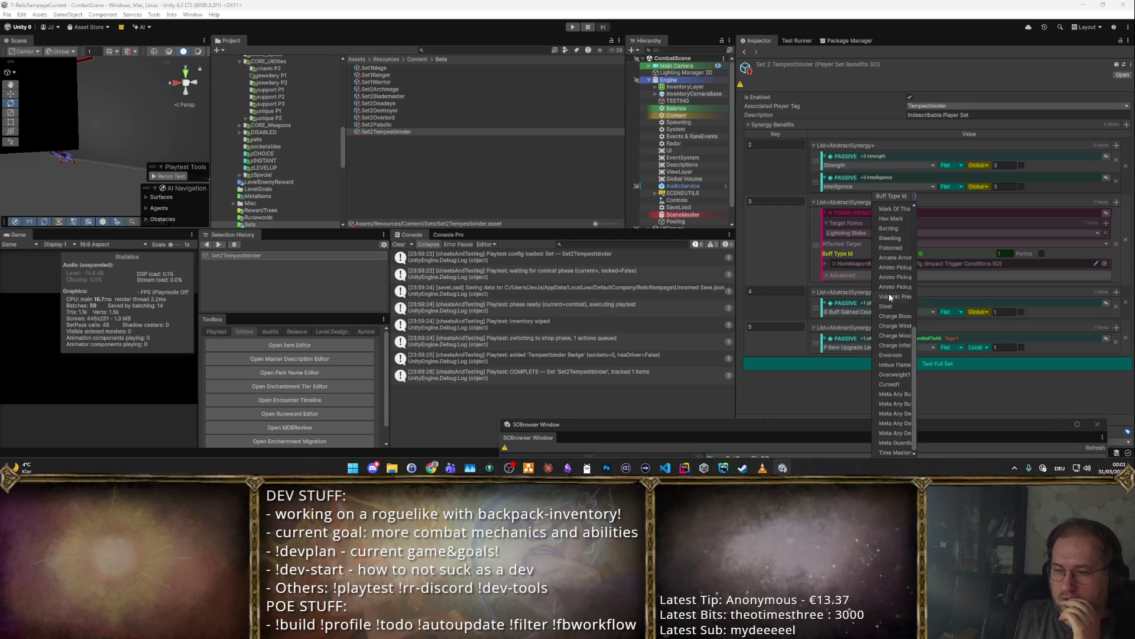
{"action": "scroll", "coordinate": [891, 337], "scroll_direction": "up", "scroll_amount": 5}
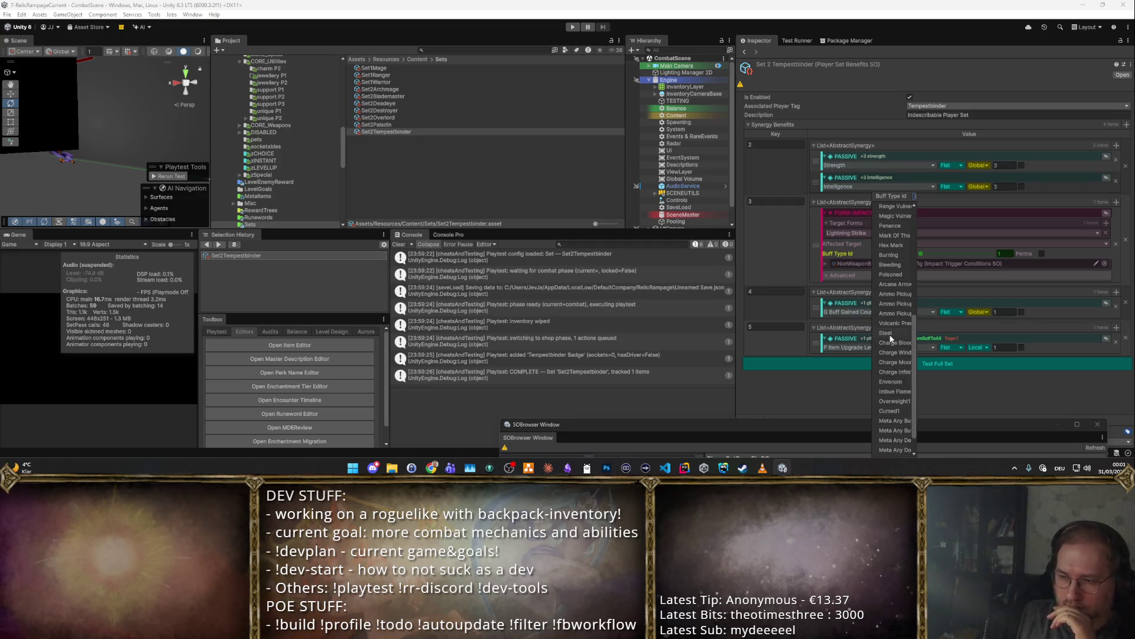
{"action": "scroll", "coordinate": [891, 337], "scroll_direction": "up", "scroll_amount": 10}
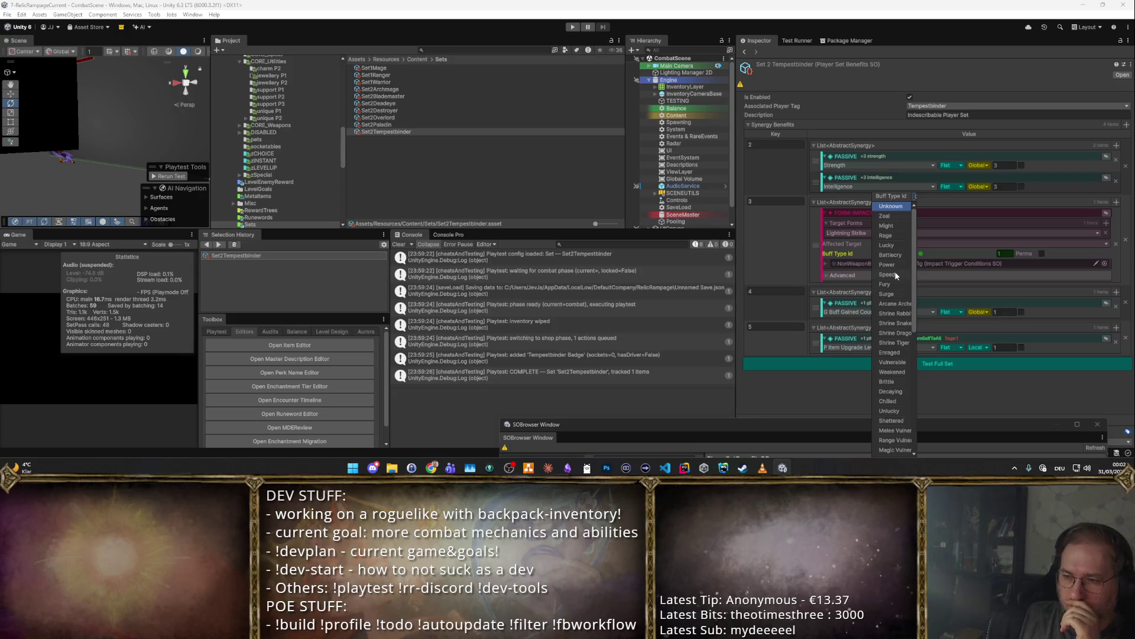
{"action": "left_click", "coordinate": [899, 226]}
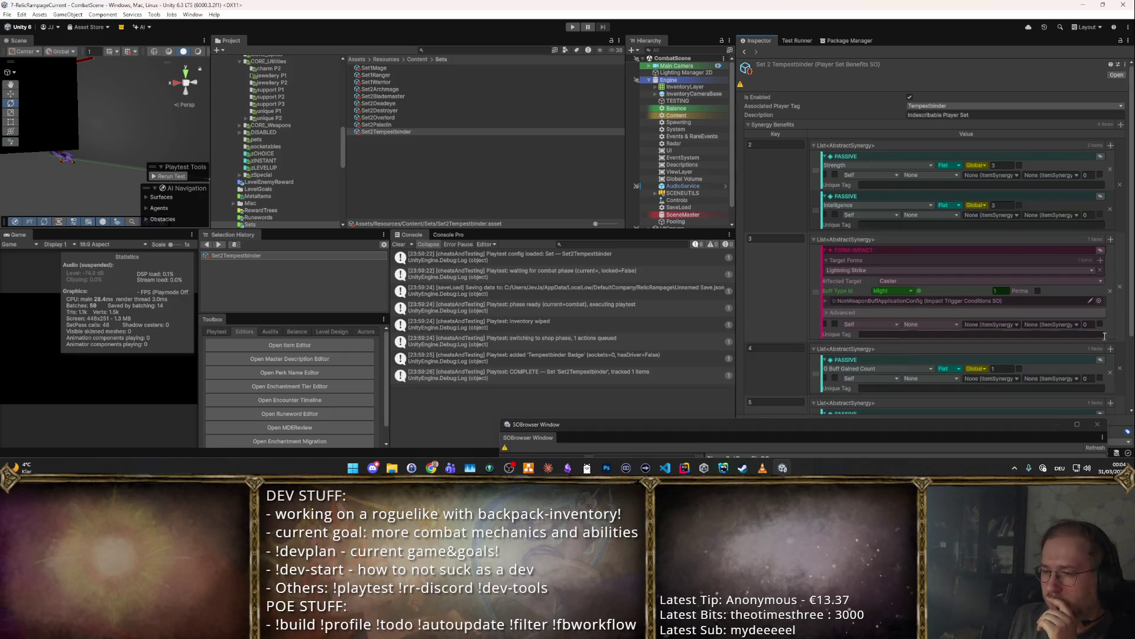
- Delete the empty None tag requirement, set Item Upgrade Level to 2, and start a playtest
{"action": "scroll", "coordinate": [1046, 342], "scroll_direction": "down", "scroll_amount": 3}
{"action": "scroll", "coordinate": [1046, 342], "scroll_direction": "down", "scroll_amount": 1}
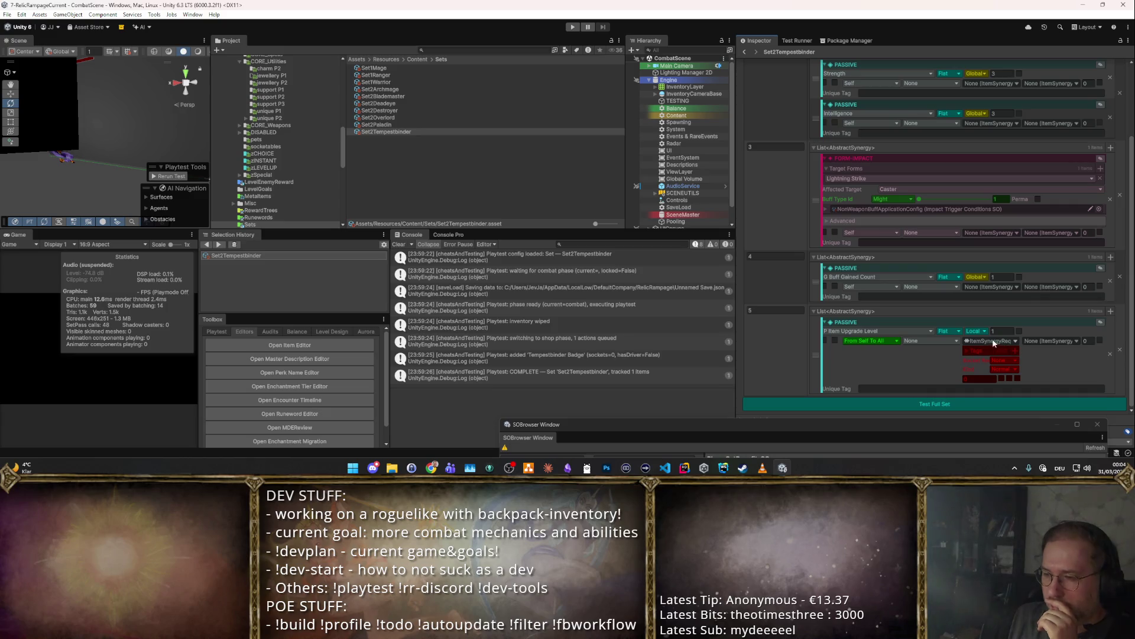
{"action": "left_click", "coordinate": [965, 352]}
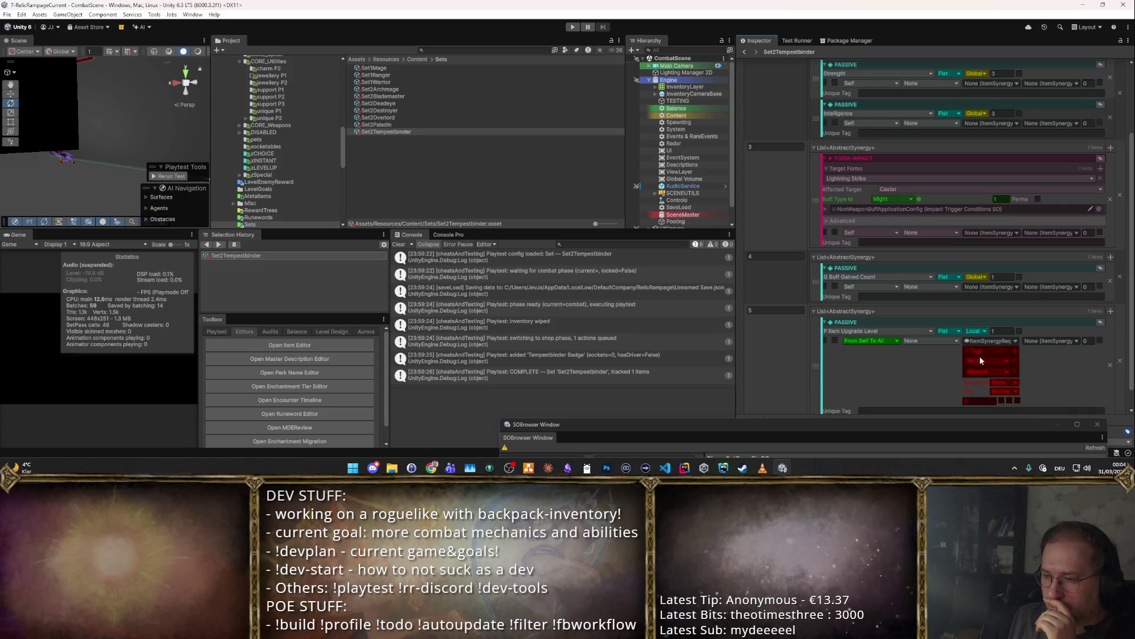
{"action": "left_click", "coordinate": [1011, 366]}
{"action": "left_click", "coordinate": [1003, 330]}
{"action": "type", "text": "2"}
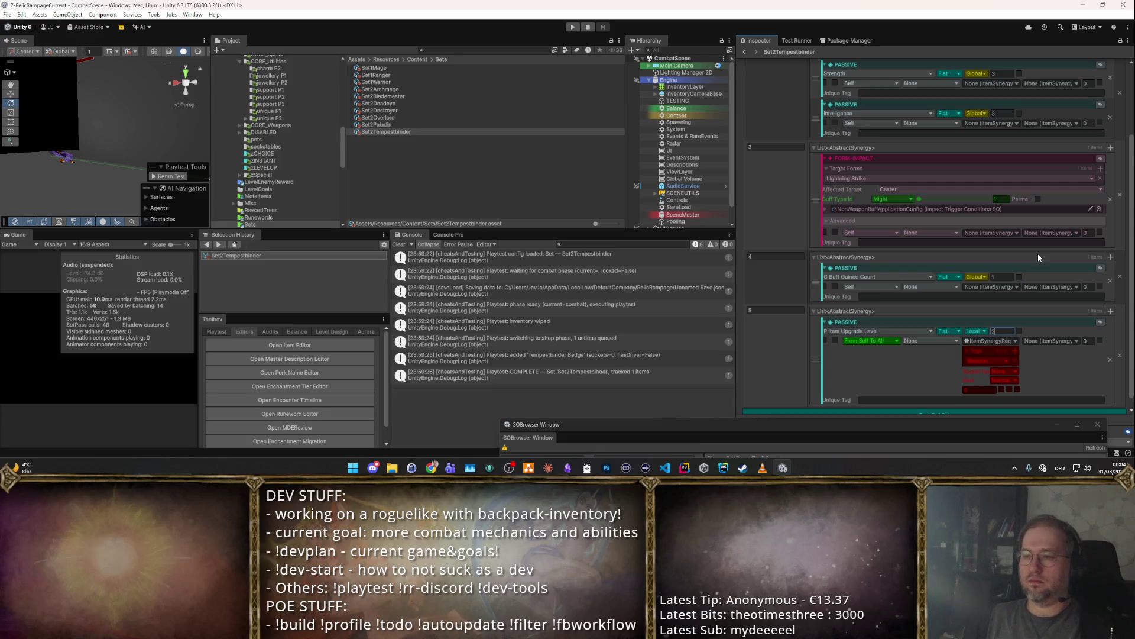
{"action": "scroll", "coordinate": [1039, 255], "scroll_direction": "up", "scroll_amount": 3}
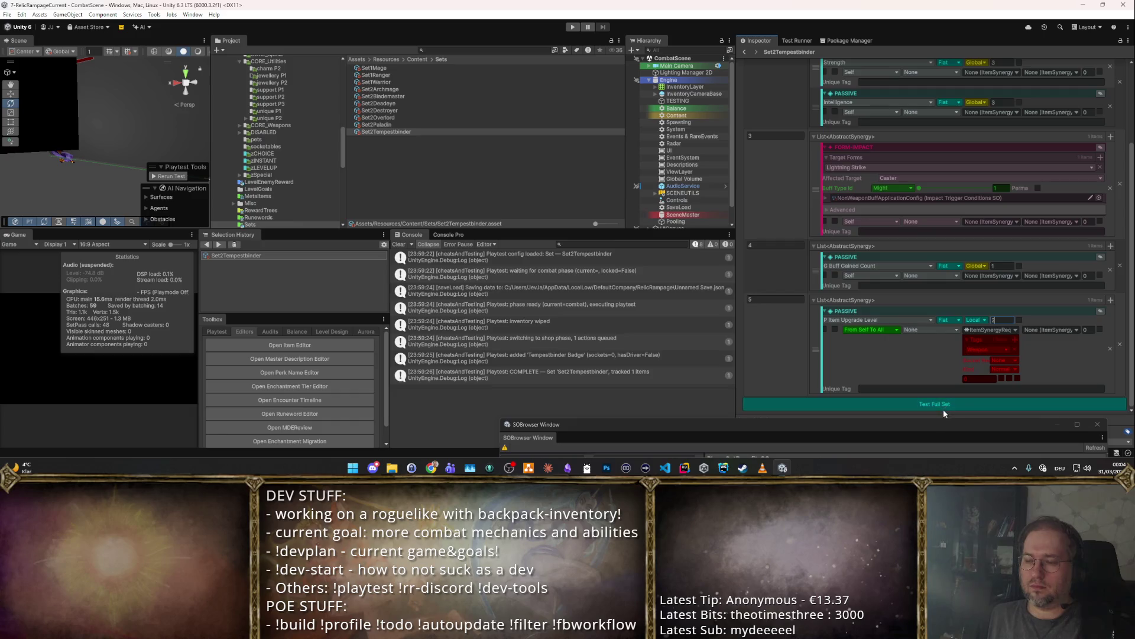
{"action": "key", "text": "ctrl+p"}
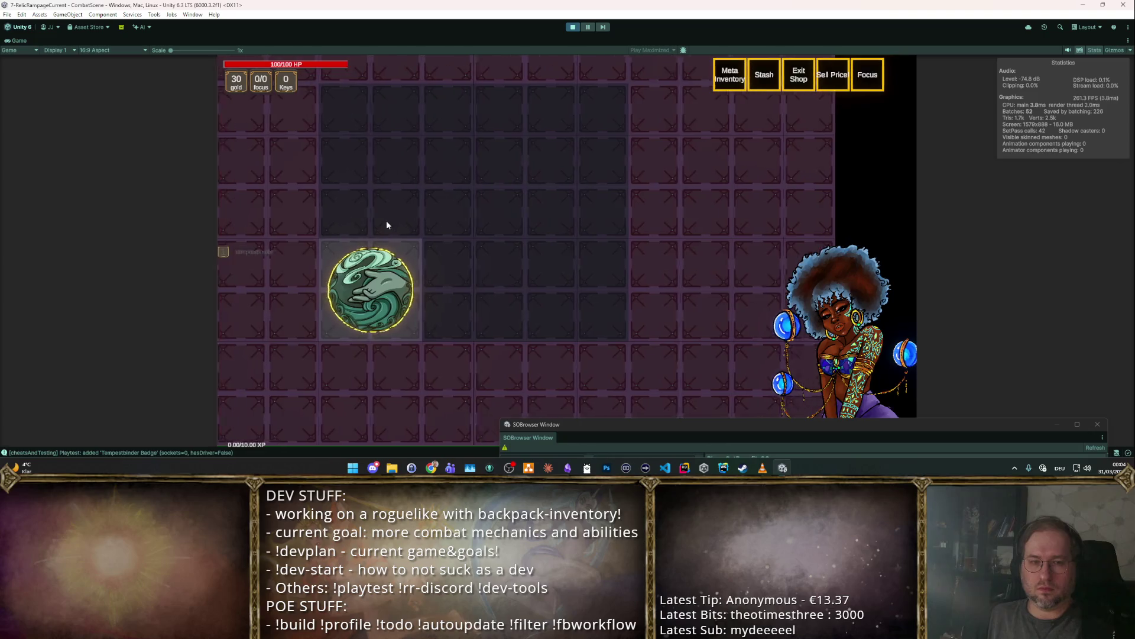
- Open the glossary panel in the playtest, then close it again
{"action": "mouse_move", "coordinate": [224, 250]}
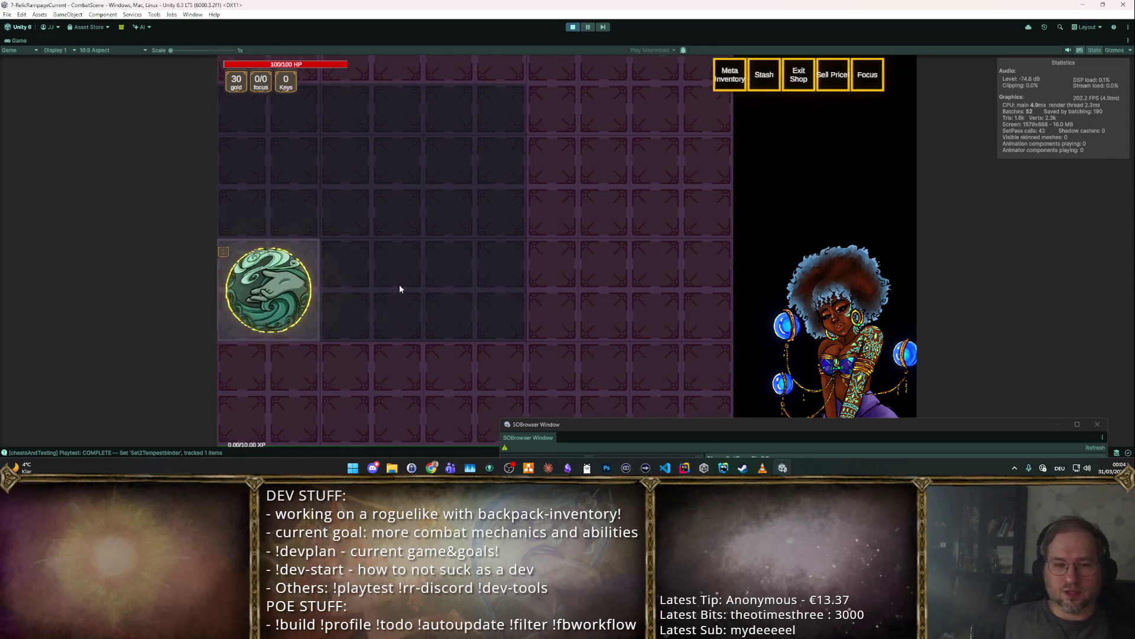
{"action": "mouse_move", "coordinate": [420, 275]}
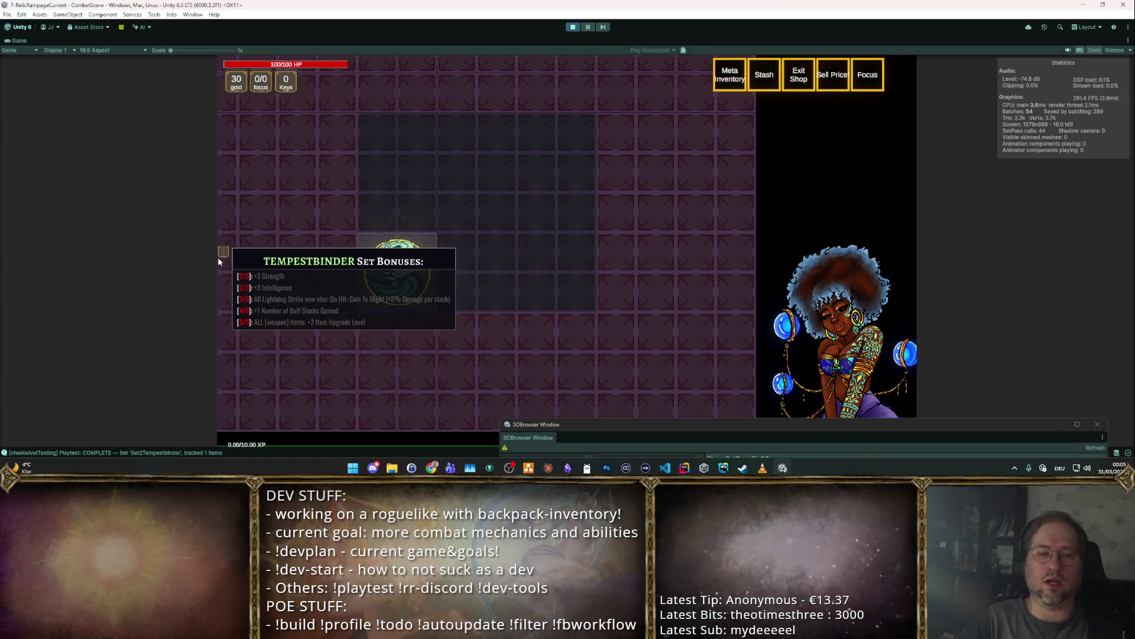
{"action": "left_click", "coordinate": [398, 272]}
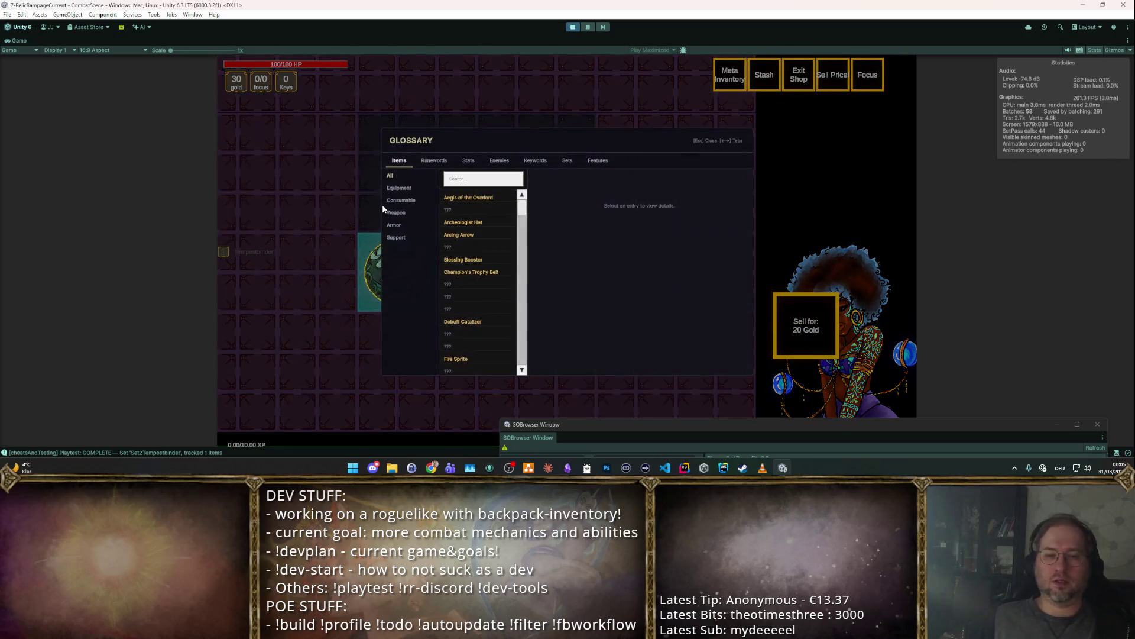
{"action": "left_click", "coordinate": [387, 207]}
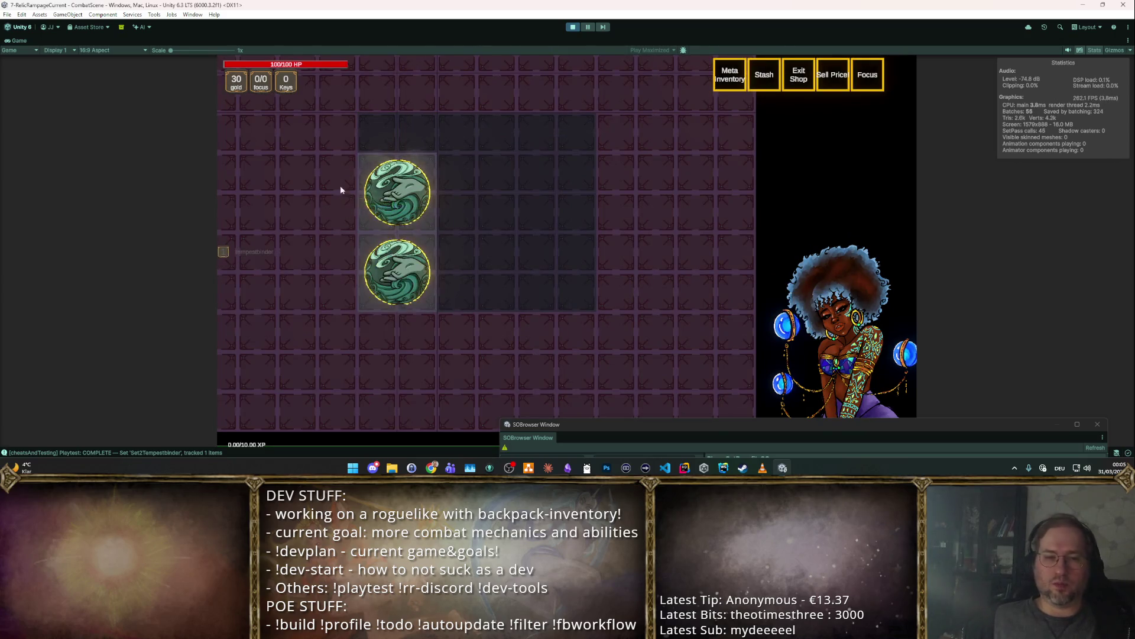
- Shuffle the two Tempestbinder Badges between neighbouring inventory slots
{"action": "mouse_move", "coordinate": [411, 194]}
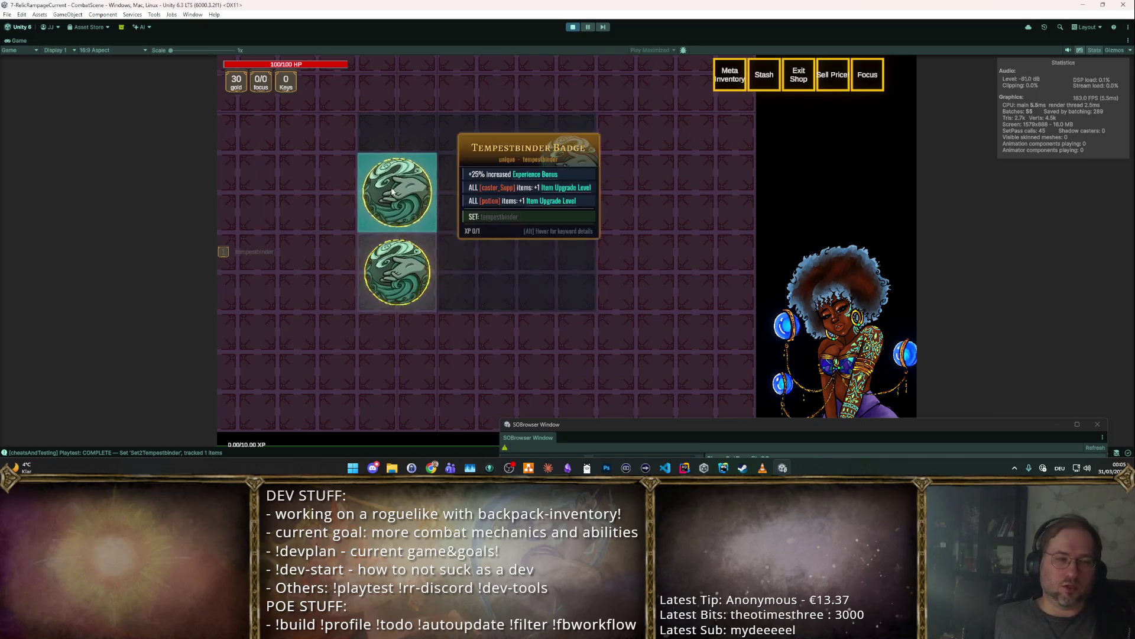
{"action": "left_click", "coordinate": [411, 193]}
{"action": "left_click", "coordinate": [480, 289]}
{"action": "left_click", "coordinate": [481, 290]}
{"action": "left_click", "coordinate": [473, 275]}
{"action": "left_click", "coordinate": [467, 272]}
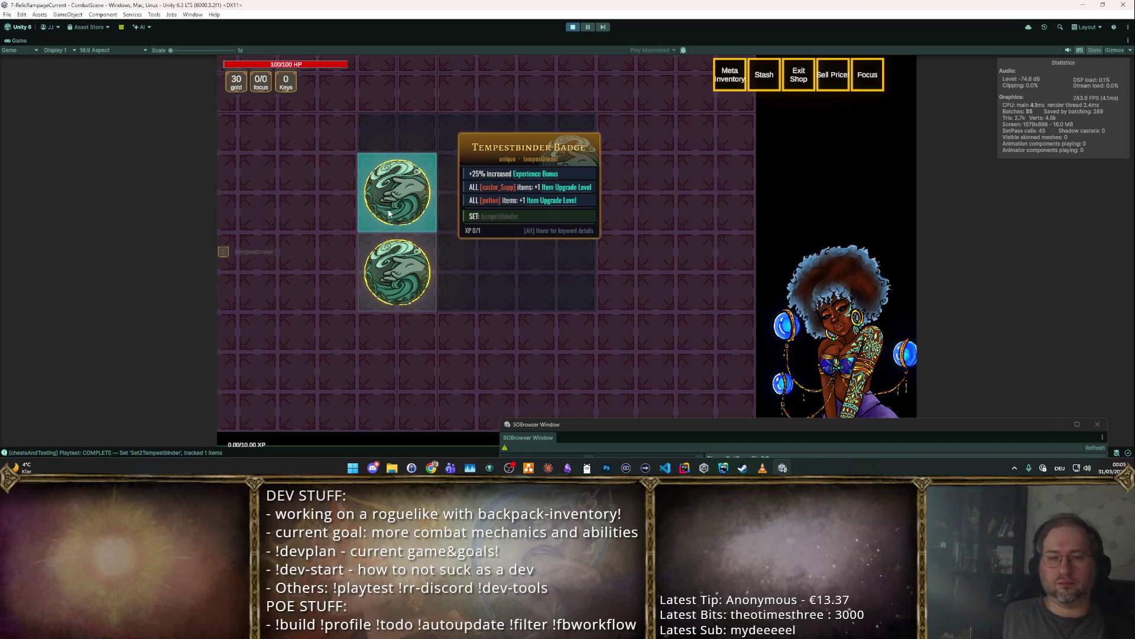
- Sell the top Tempestbinder Badge to the shopkeeper, raising gold to 50, then stop the playtest
{"action": "left_click_drag", "start_coordinate": [624, 419], "coordinate": [626, 204]}
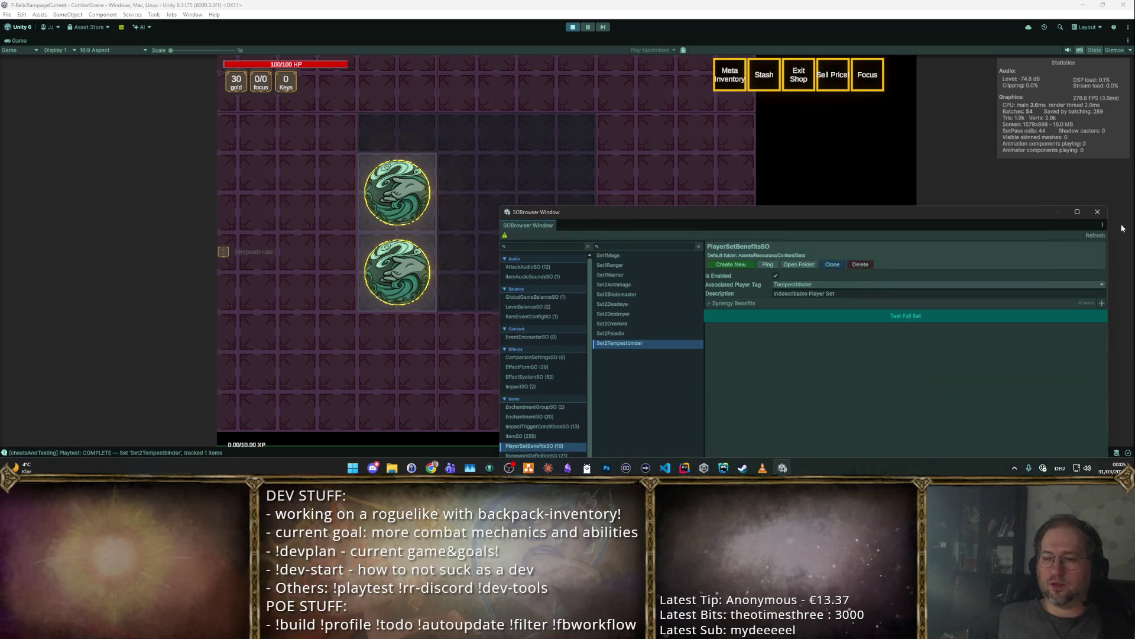
{"action": "left_click_drag", "start_coordinate": [753, 218], "coordinate": [979, 248]}
{"action": "mouse_move", "coordinate": [397, 192]}
{"action": "left_mouse_down"}
{"action": "mouse_move", "coordinate": [431, 190]}
{"action": "mouse_move", "coordinate": [798, 322]}
{"action": "left_mouse_up"}
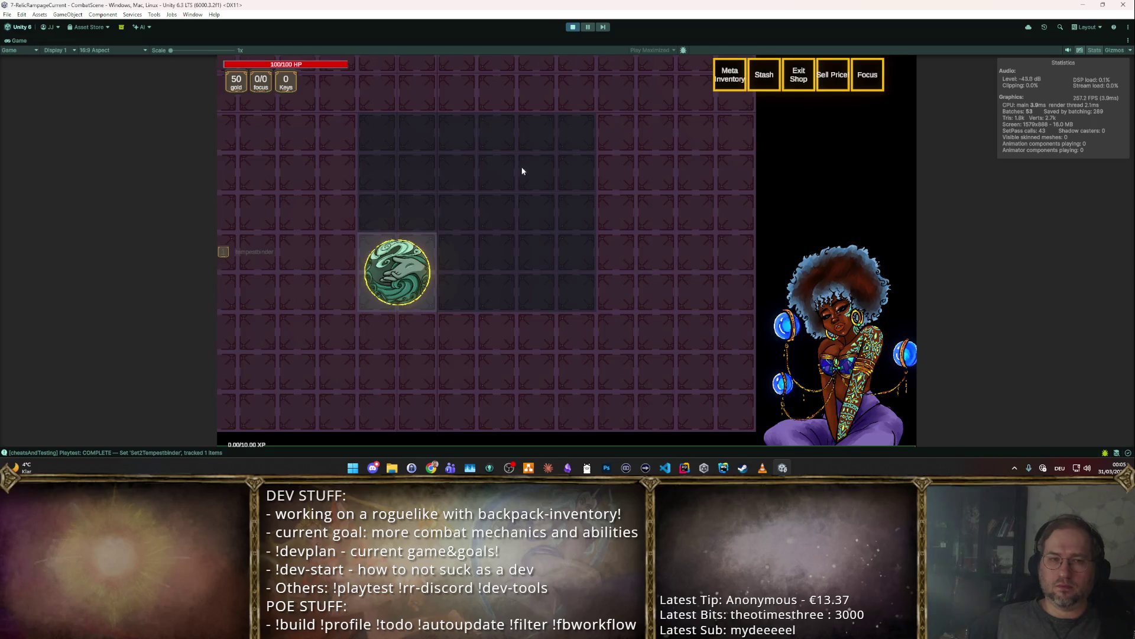
{"action": "left_click", "coordinate": [573, 27]}
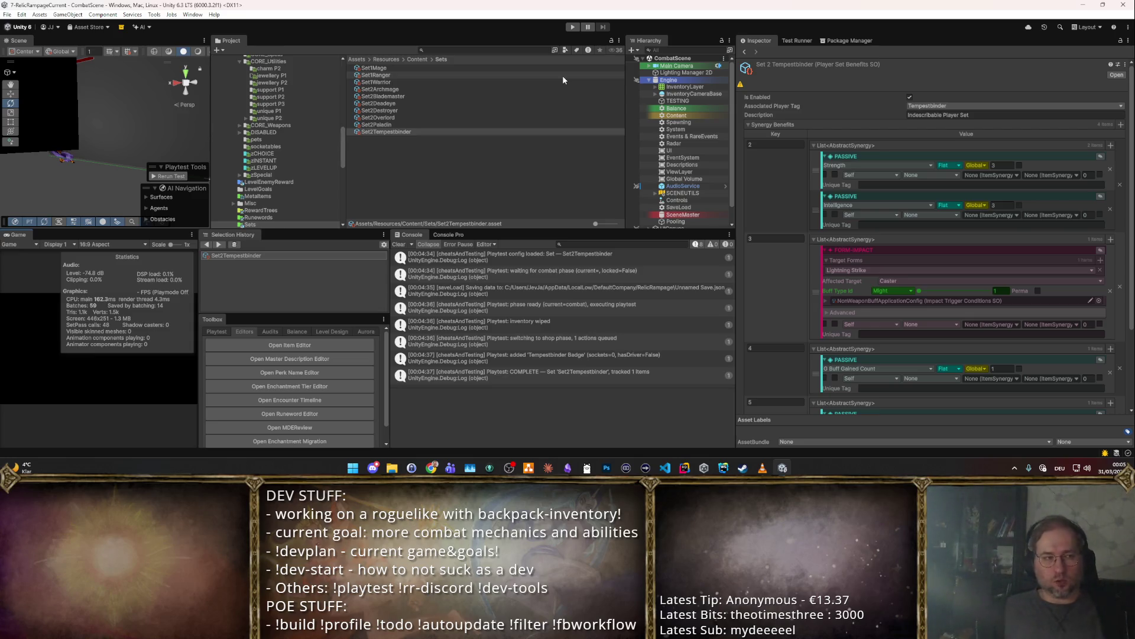
- Open CORE_Armours/Unique and select Thundergod's Step together with Runeforged Gloves
{"action": "scroll", "coordinate": [321, 125], "scroll_direction": "up", "scroll_amount": 3}
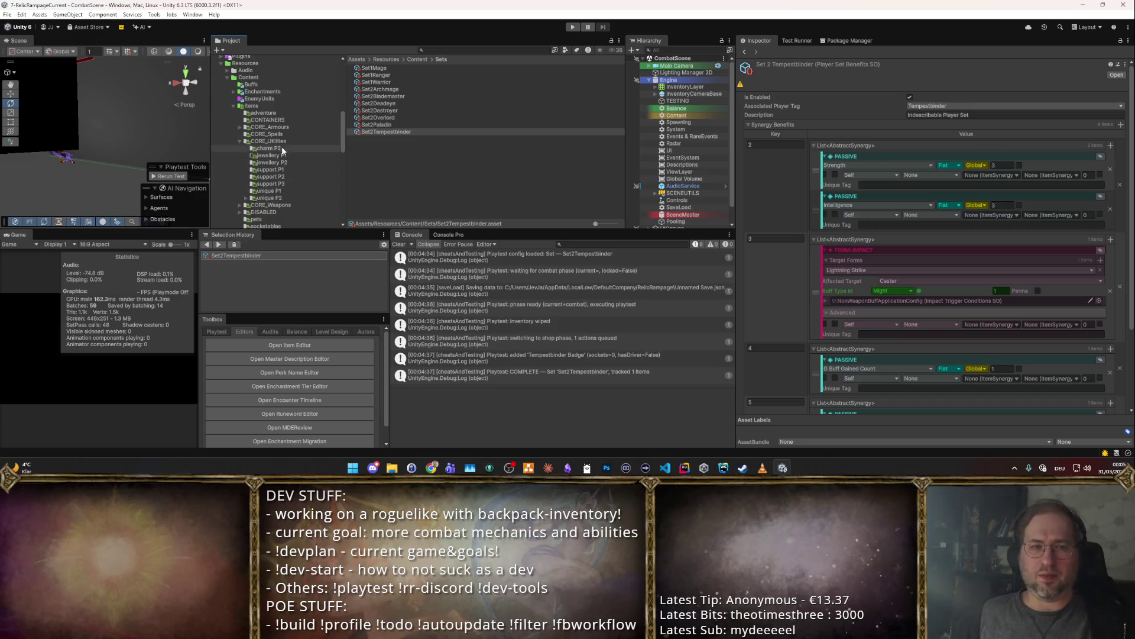
{"action": "left_click", "coordinate": [282, 126]}
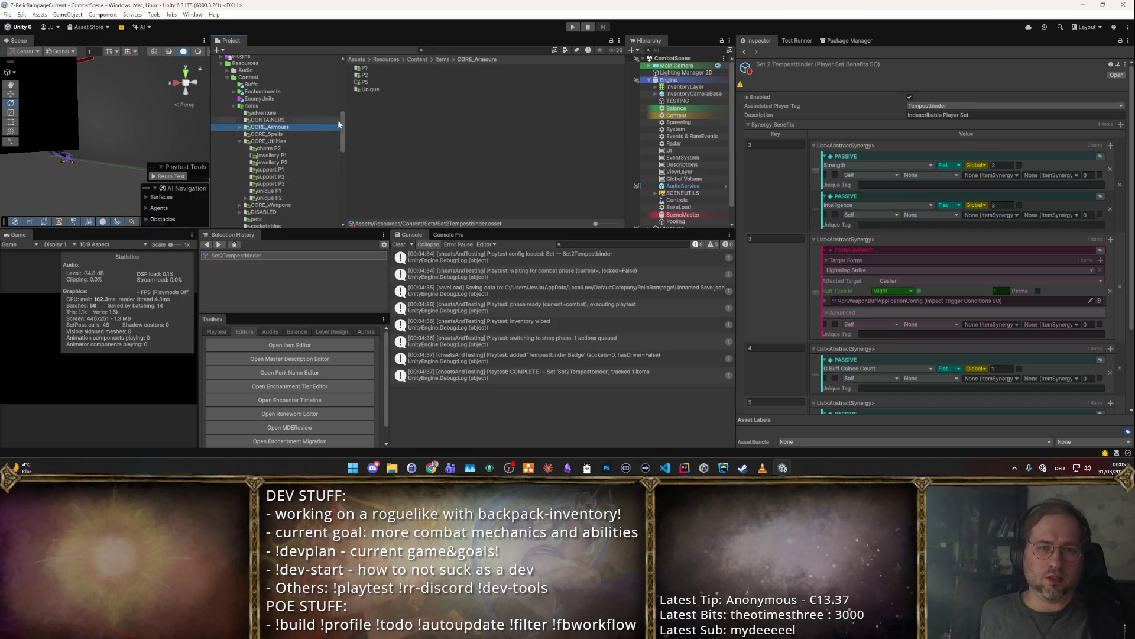
{"action": "double_click", "coordinate": [382, 87]}
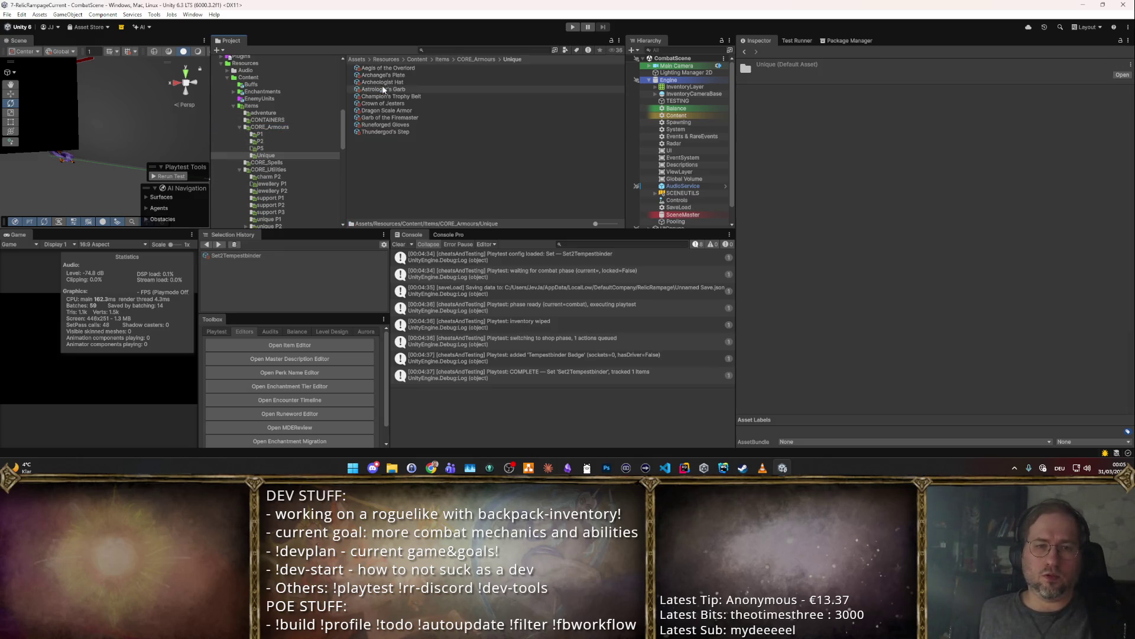
{"action": "left_click", "coordinate": [395, 132]}
{"action": "left_click", "coordinate": [395, 125], "text": "ctrl"}
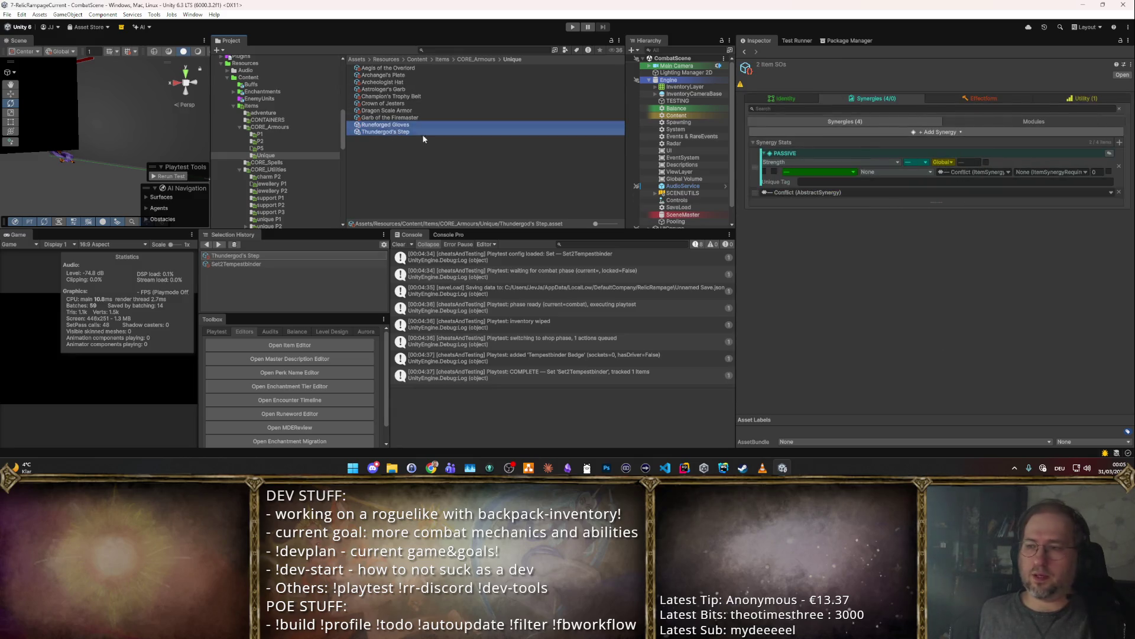
{"action": "left_click", "coordinate": [803, 100]}
- Add a Plus One To All Sets item property flag, then remove it again
{"action": "scroll", "coordinate": [972, 243], "scroll_direction": "down", "scroll_amount": 5}
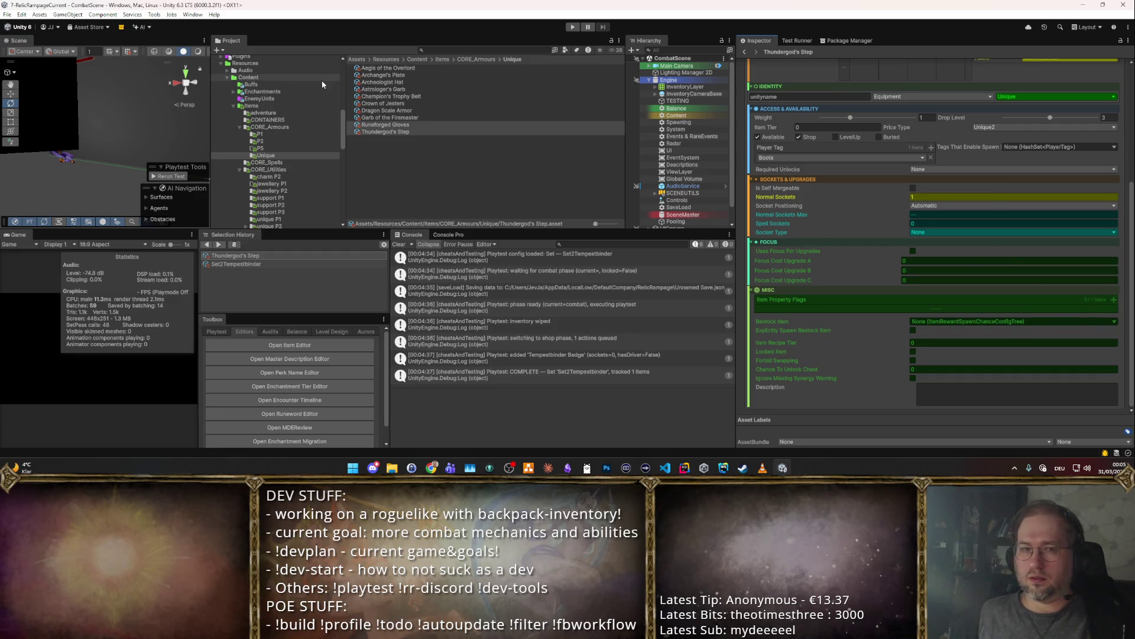
{"action": "left_click", "coordinate": [1114, 300]}
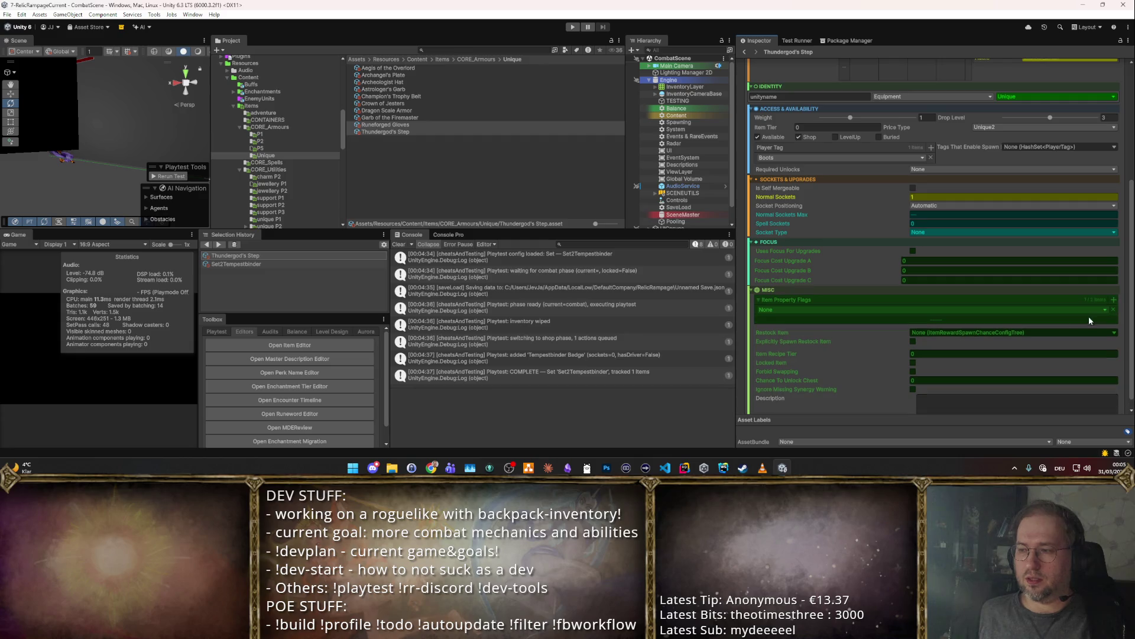
{"action": "left_click", "coordinate": [831, 310]}
{"action": "key", "text": "Down"}
{"action": "key", "text": "Down"}
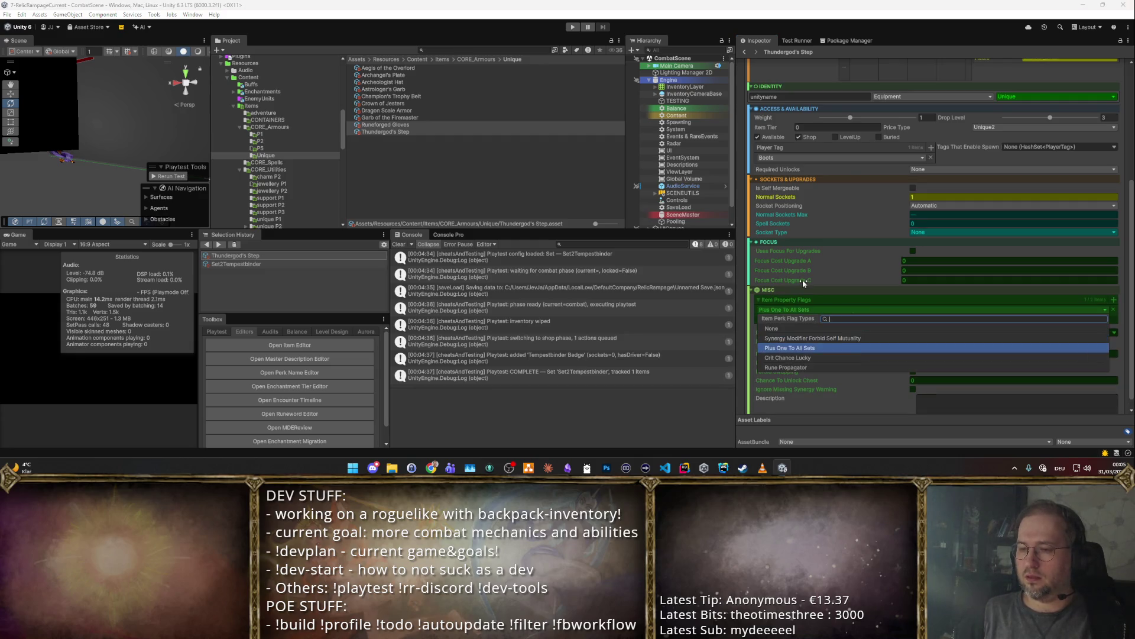
{"action": "key", "text": "Return"}
{"action": "left_click", "coordinate": [1115, 310]}
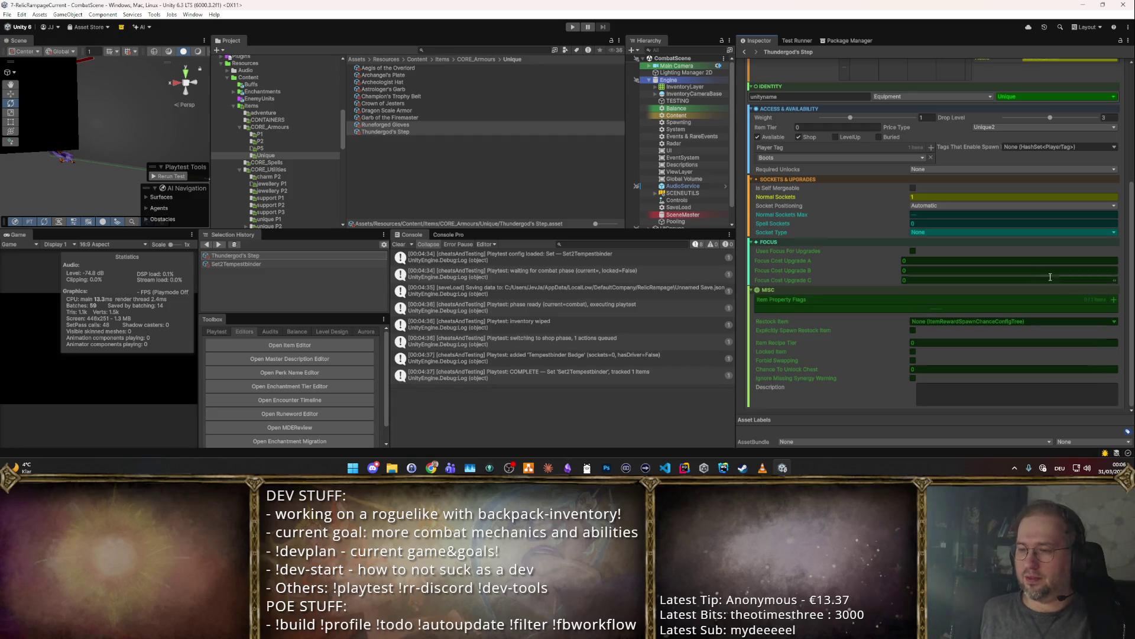
{"action": "left_click", "coordinate": [427, 133]}
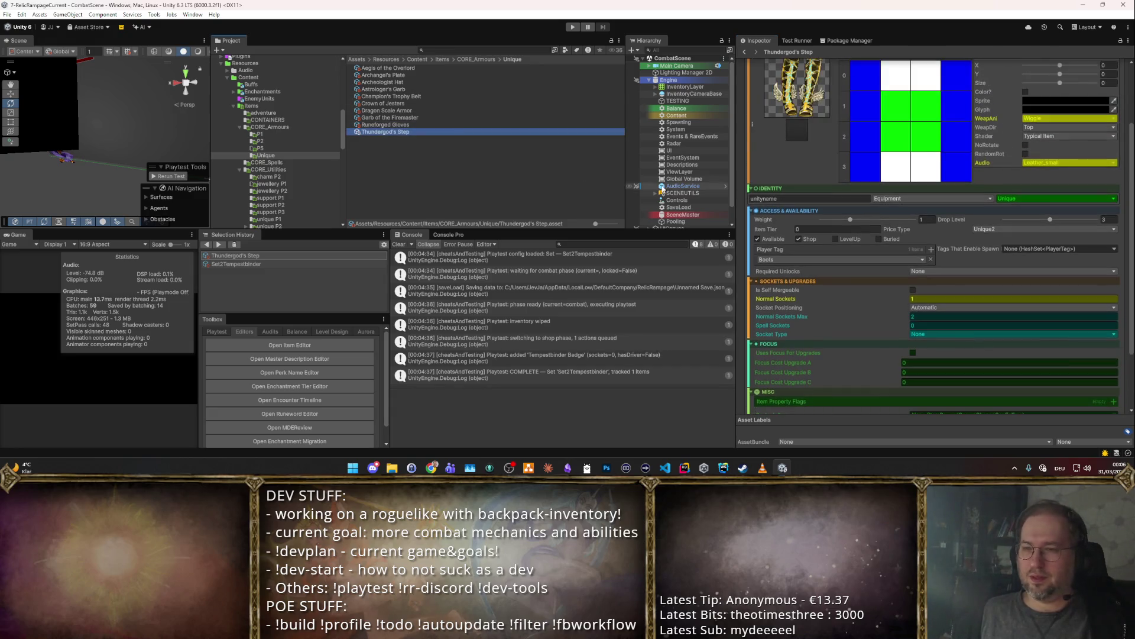
- Add Tempestbinder as a second player tag on Thundergod's Step
{"action": "left_click", "coordinate": [931, 249]}
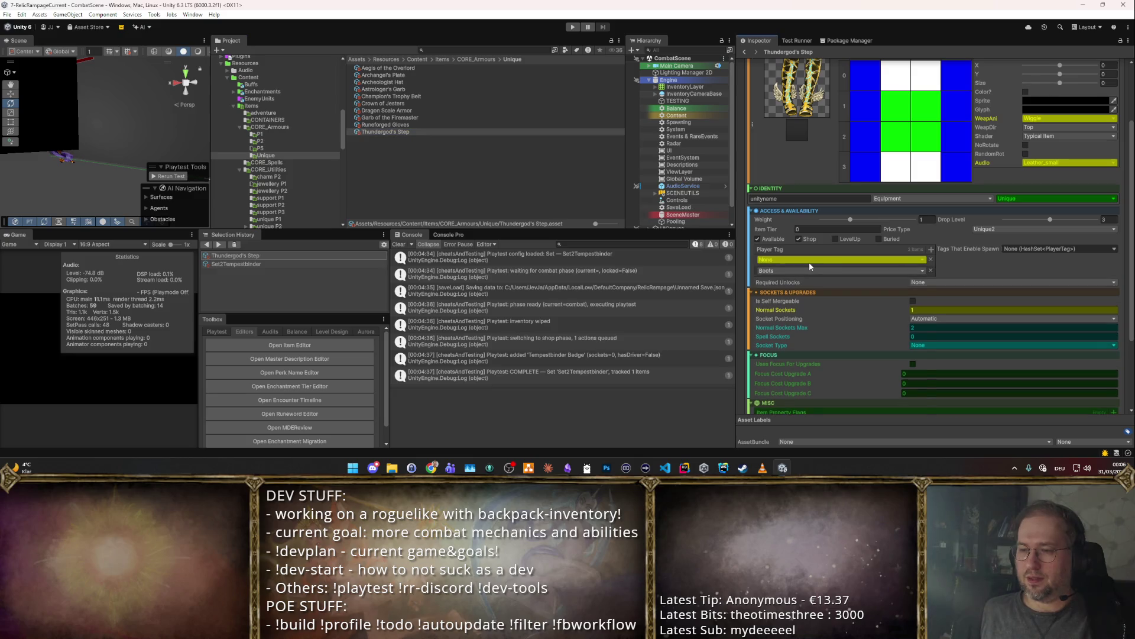
{"action": "left_click", "coordinate": [810, 269]}
{"action": "type", "text": "mpest"}
{"action": "key", "text": "Return"}
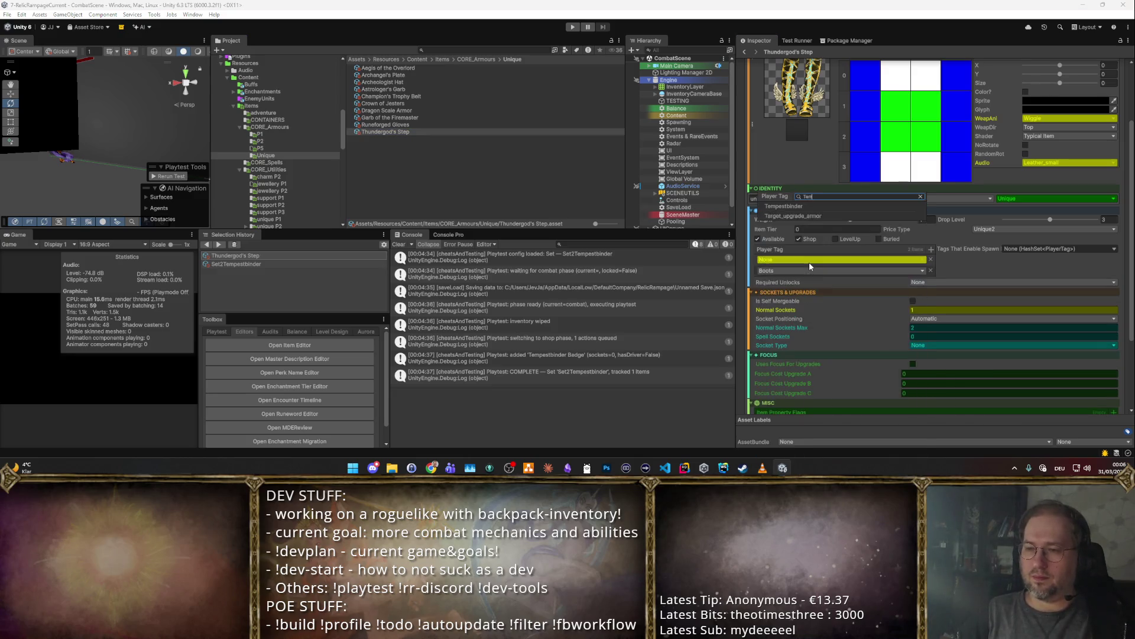
- On Runeforged Gloves, replace the Boots tag with Gloves and add a Tempestbinder tag
{"action": "left_click", "coordinate": [417, 126]}
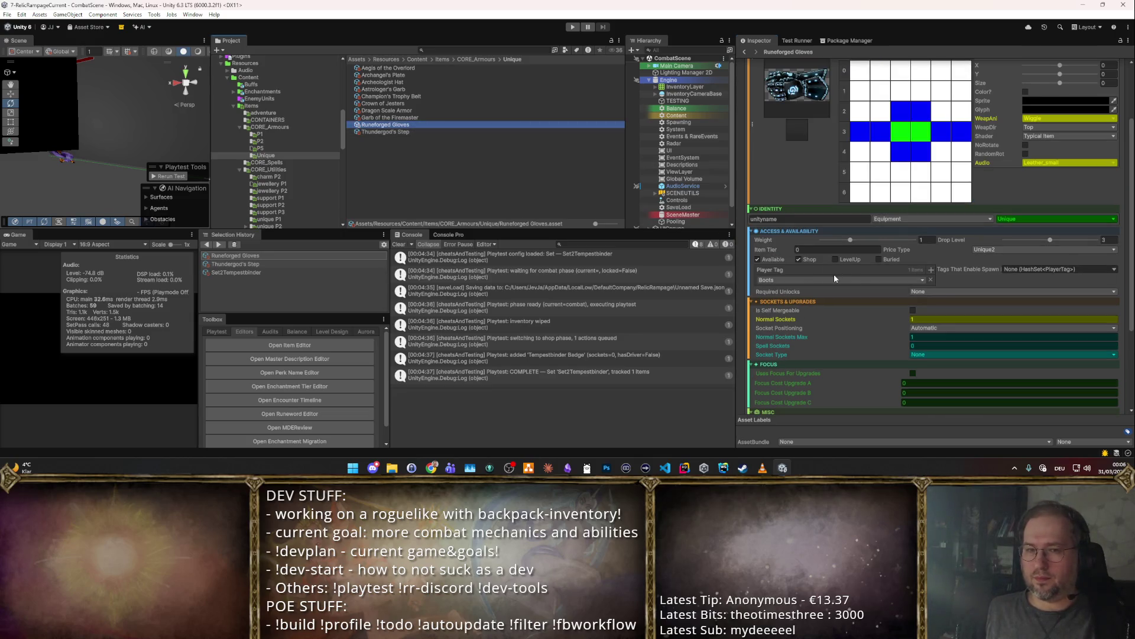
{"action": "left_click", "coordinate": [931, 280]}
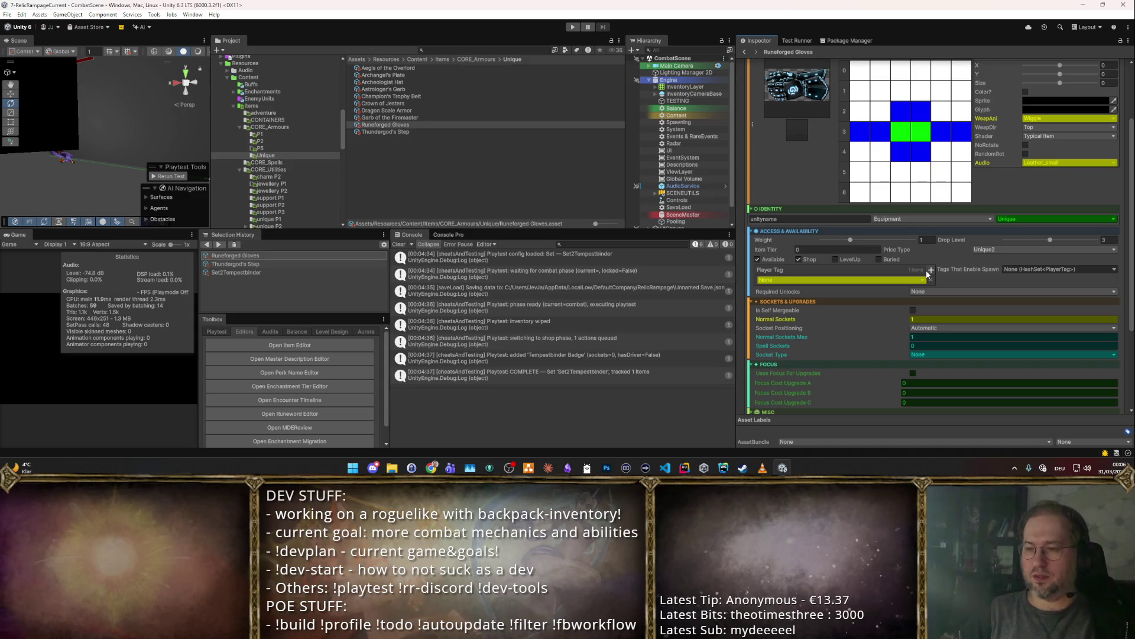
{"action": "left_click", "coordinate": [903, 278]}
{"action": "type", "text": "Glo"}
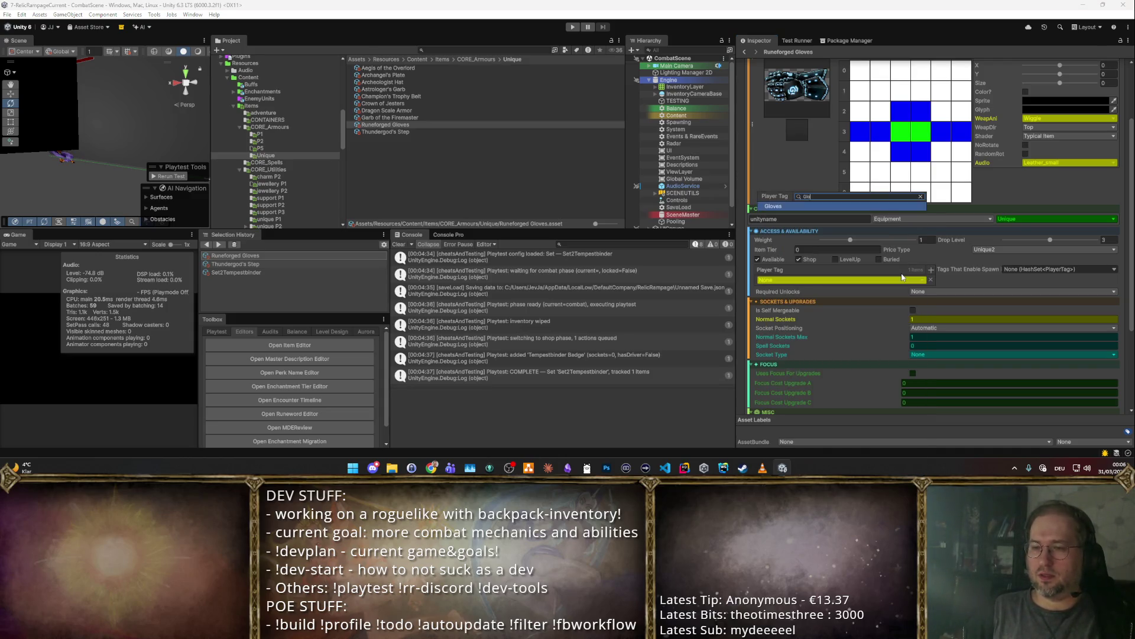
{"action": "key", "text": "Return"}
{"action": "left_click", "coordinate": [932, 270]}
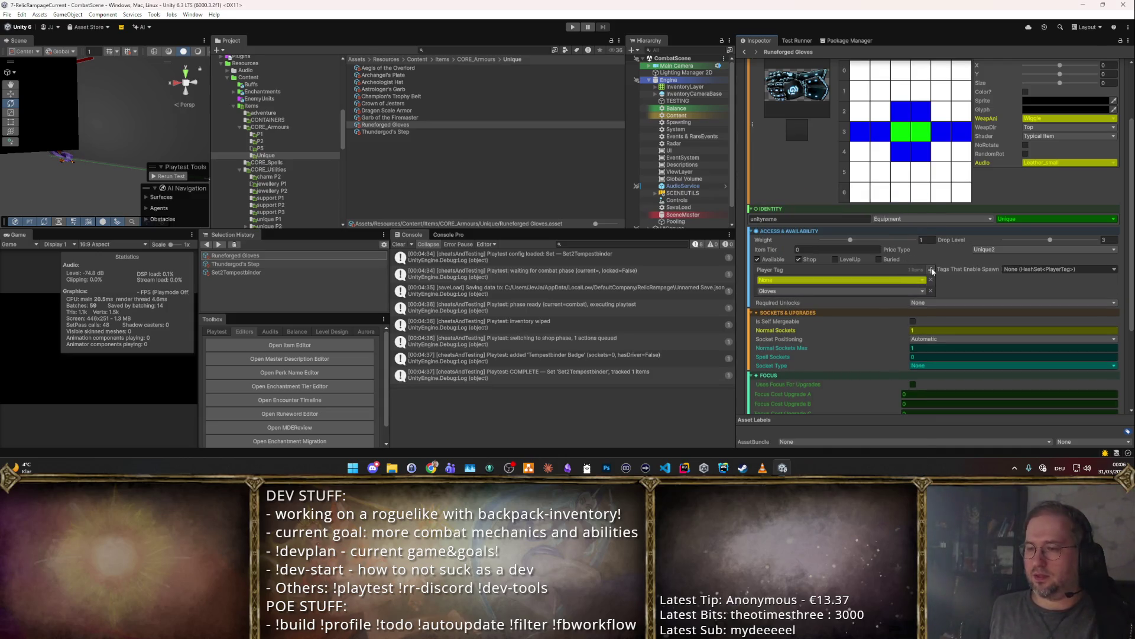
{"action": "left_click", "coordinate": [790, 281]}
{"action": "type", "text": "Tempe"}
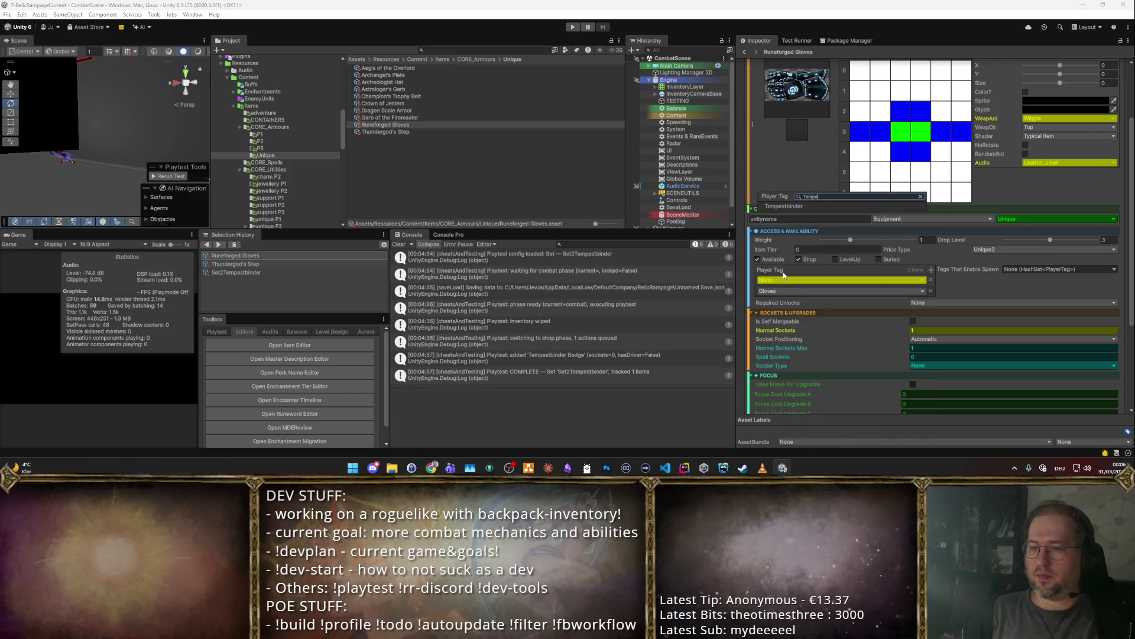
{"action": "key", "text": "Return"}
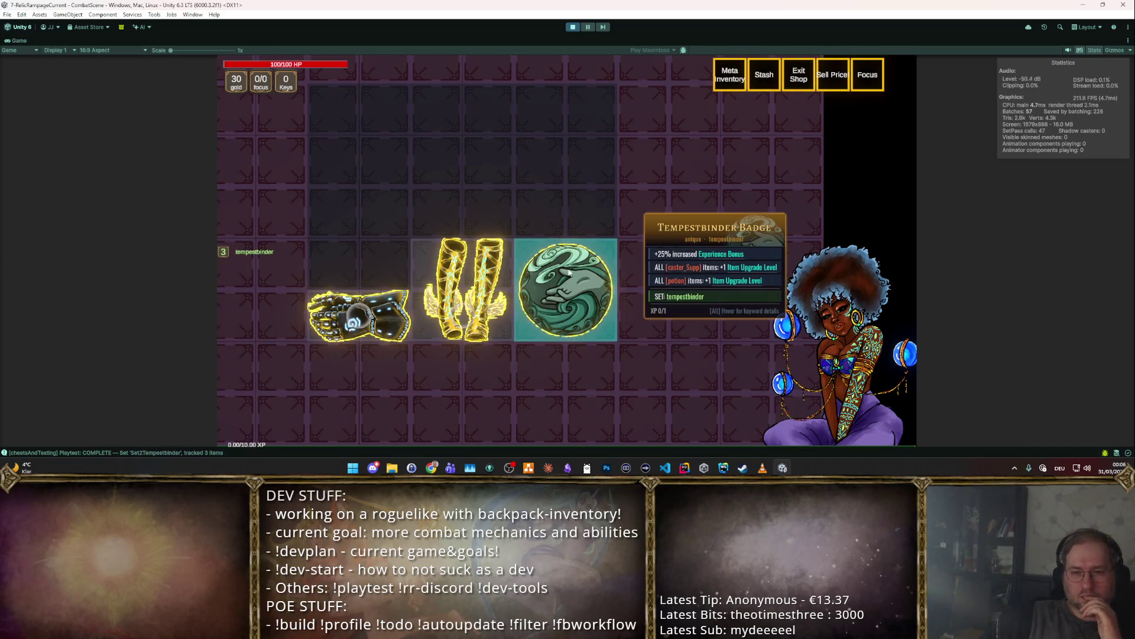
- Check the set badge and boots bonuses in a playtest, then restart into a new run
{"action": "mouse_move", "coordinate": [226, 258]}
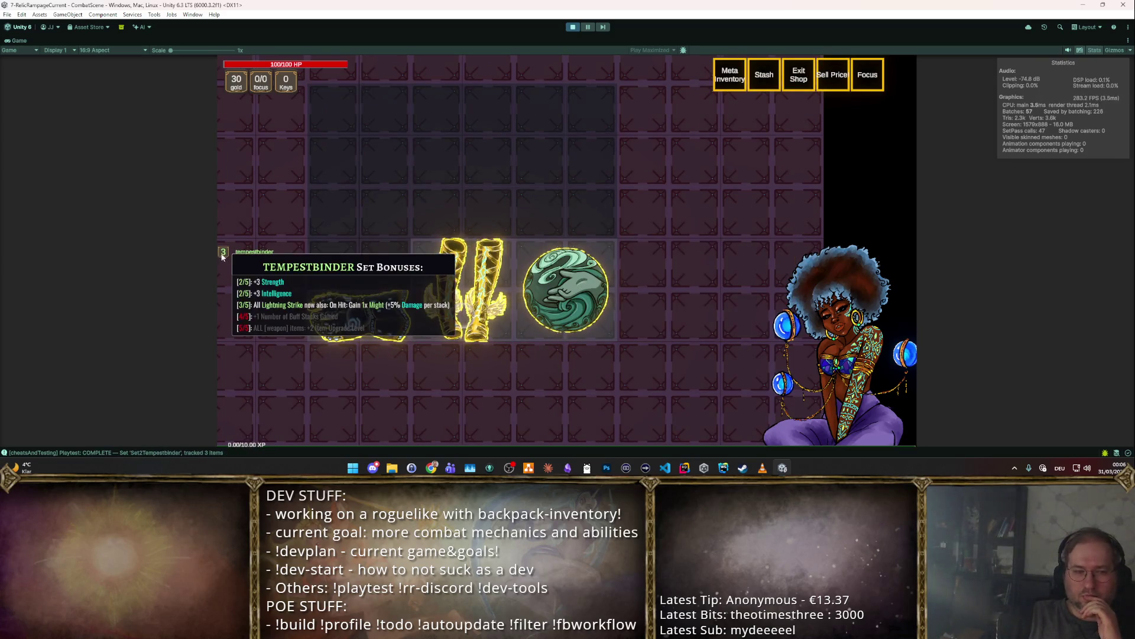
{"action": "mouse_move", "coordinate": [484, 306]}
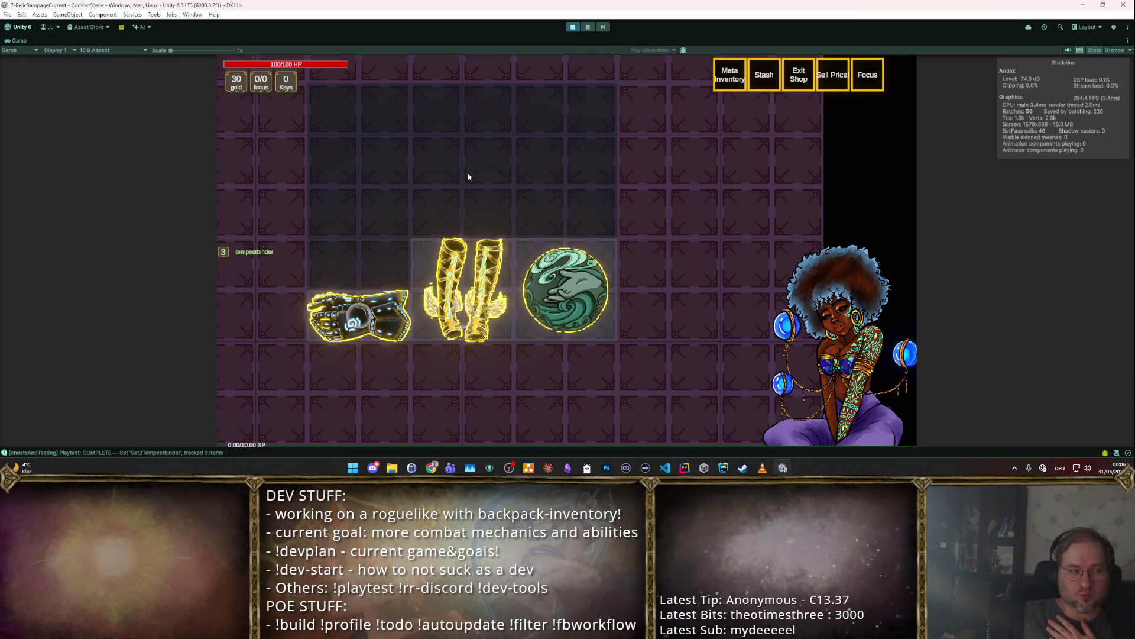
{"action": "left_click", "coordinate": [572, 27]}
{"action": "left_click", "coordinate": [573, 27]}
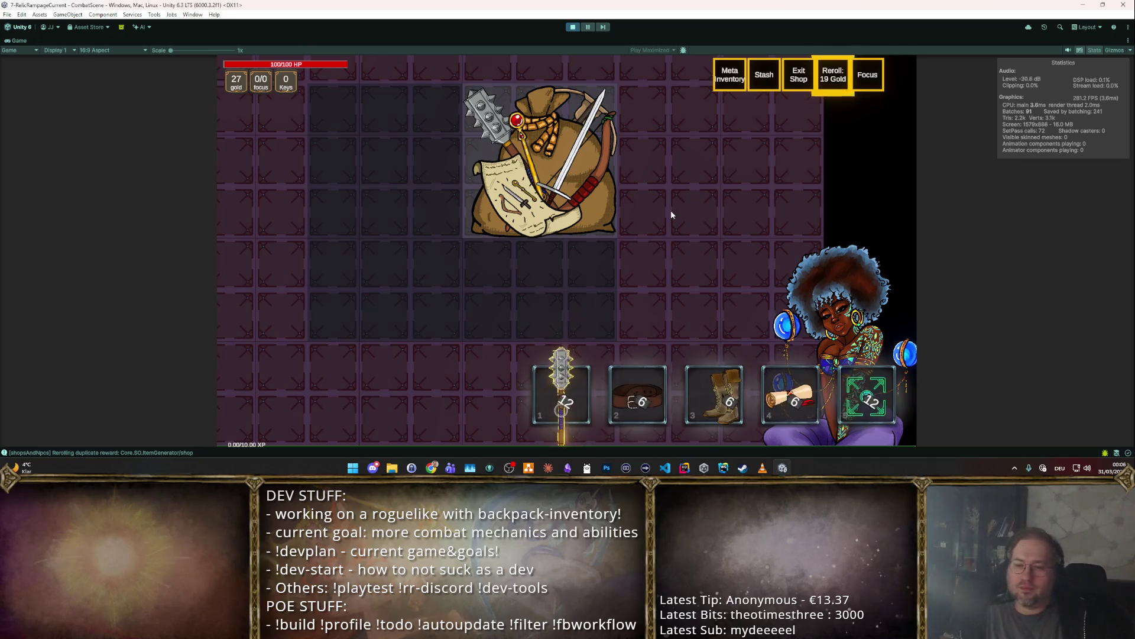
- Look over the shop room and the player's item bar in the running game
{"action": "mouse_move", "coordinate": [702, 400]}
{"action": "mouse_move", "coordinate": [661, 397]}
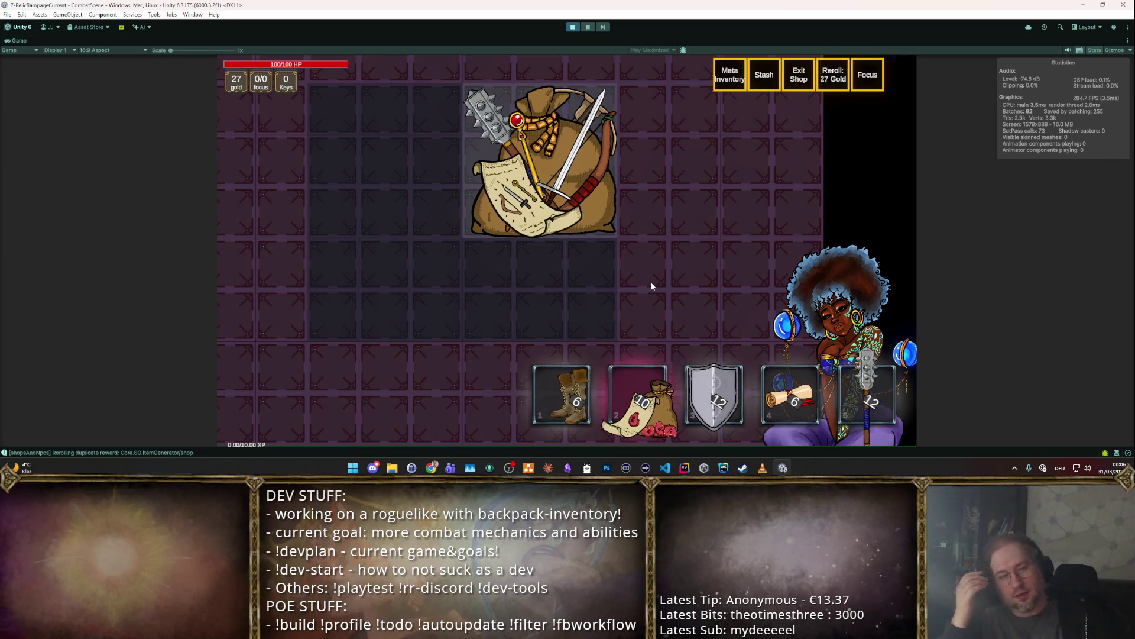
{"action": "scroll", "coordinate": [623, 272], "scroll_direction": "up", "scroll_amount": 2}
{"action": "mouse_move", "coordinate": [483, 248]}
{"action": "scroll", "coordinate": [371, 228], "scroll_direction": "down", "scroll_amount": 3}
- Browse the F2 item catalogue, cycling the F3 category filter, then stop the game
{"action": "key", "text": "F2"}
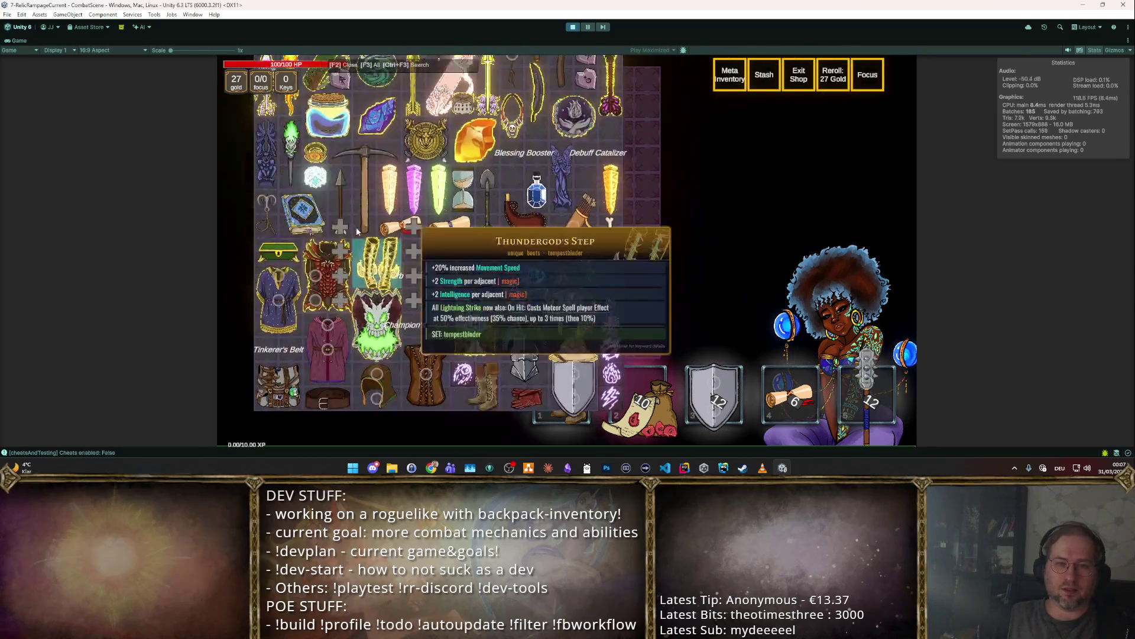
{"action": "scroll", "coordinate": [357, 231], "scroll_direction": "down", "scroll_amount": 5}
{"action": "scroll", "coordinate": [480, 219], "scroll_direction": "up", "scroll_amount": 6}
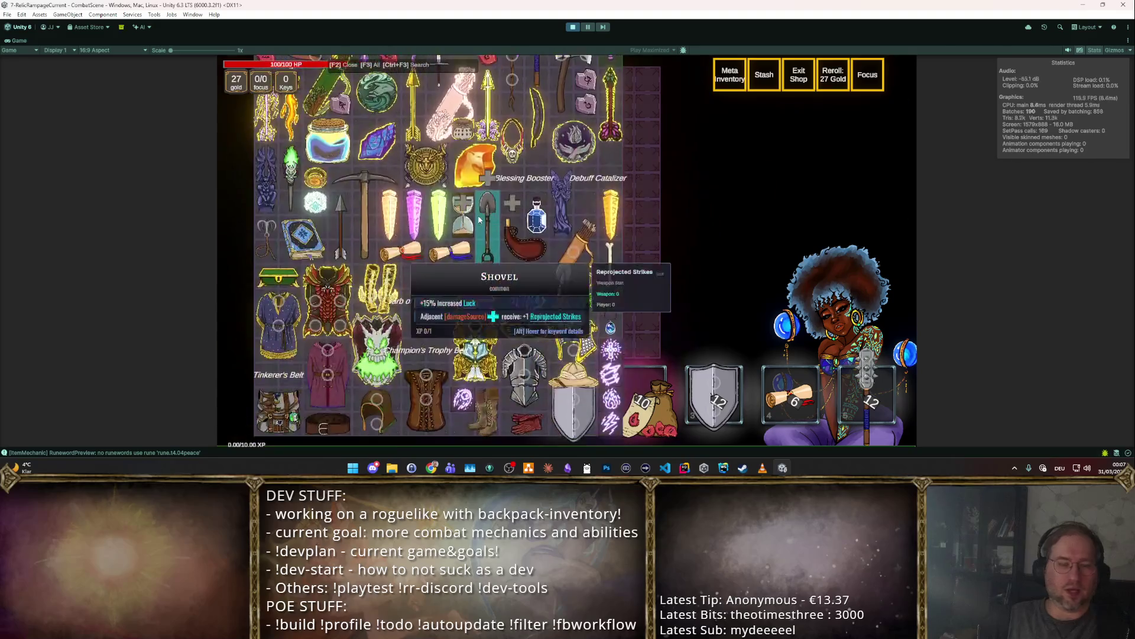
{"action": "scroll", "coordinate": [480, 219], "scroll_direction": "down", "scroll_amount": 5}
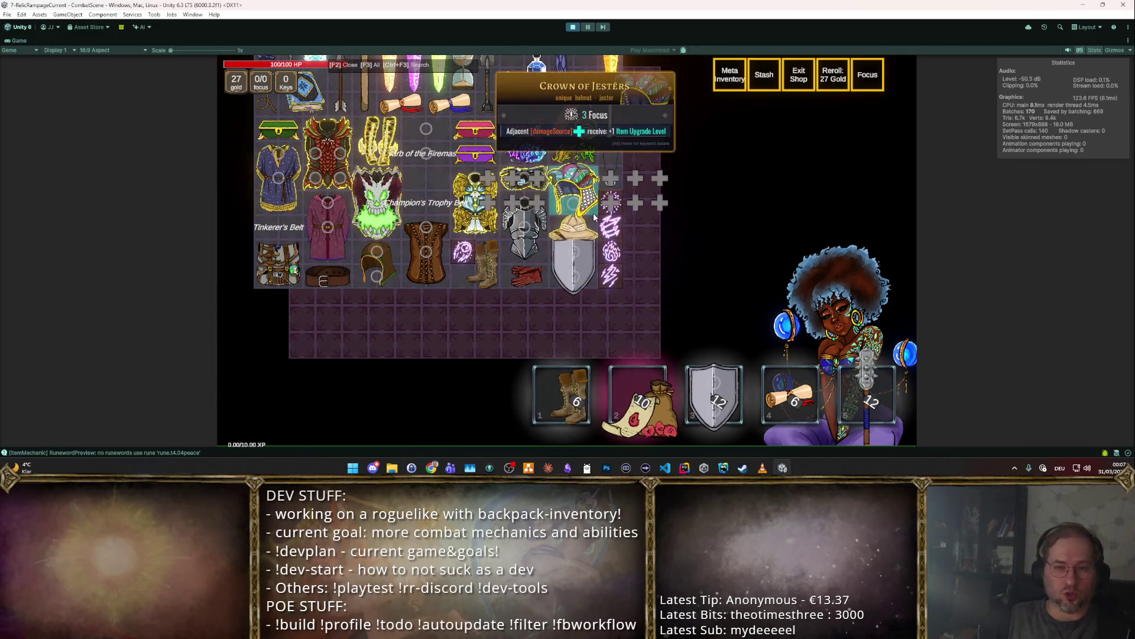
{"action": "key", "text": "F3"}
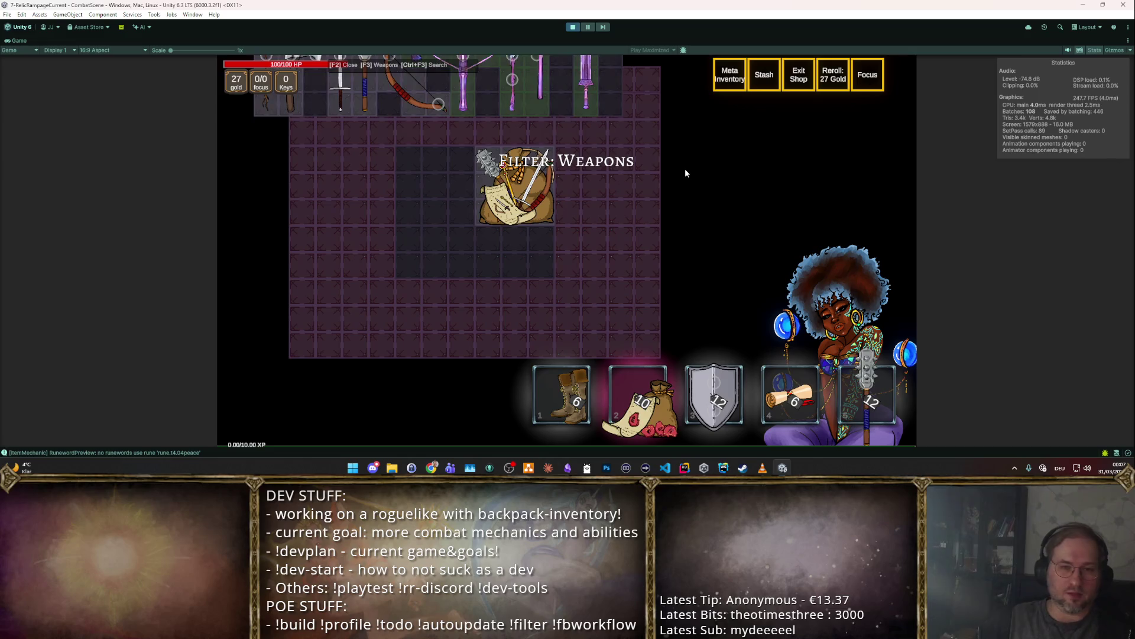
{"action": "scroll", "coordinate": [645, 195], "scroll_direction": "up", "scroll_amount": 3}
{"action": "scroll", "coordinate": [645, 198], "scroll_direction": "up", "scroll_amount": 4}
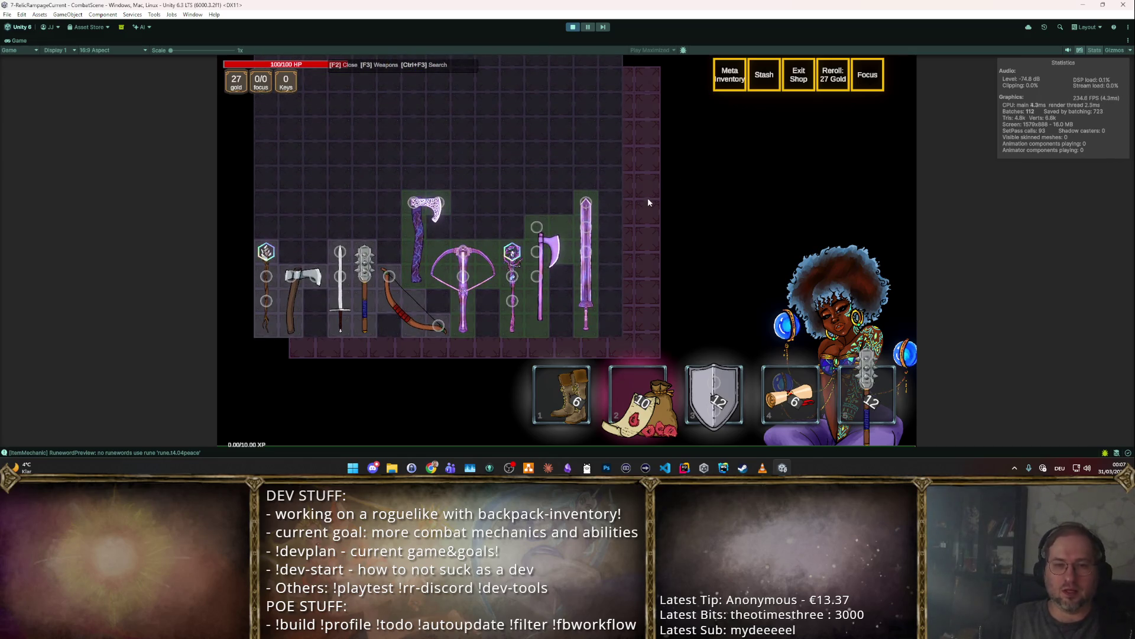
{"action": "key", "text": "F3"}
{"action": "key", "text": "F3"}
{"action": "key", "text": "F3"}
{"action": "key", "text": "F3"}
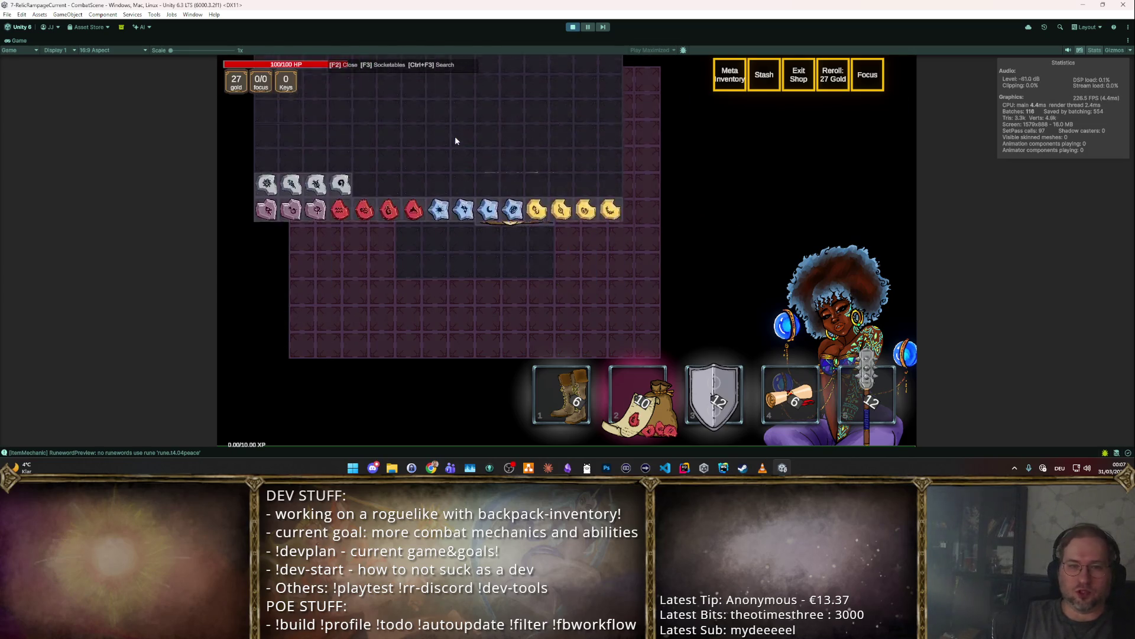
{"action": "key", "text": "F2"}
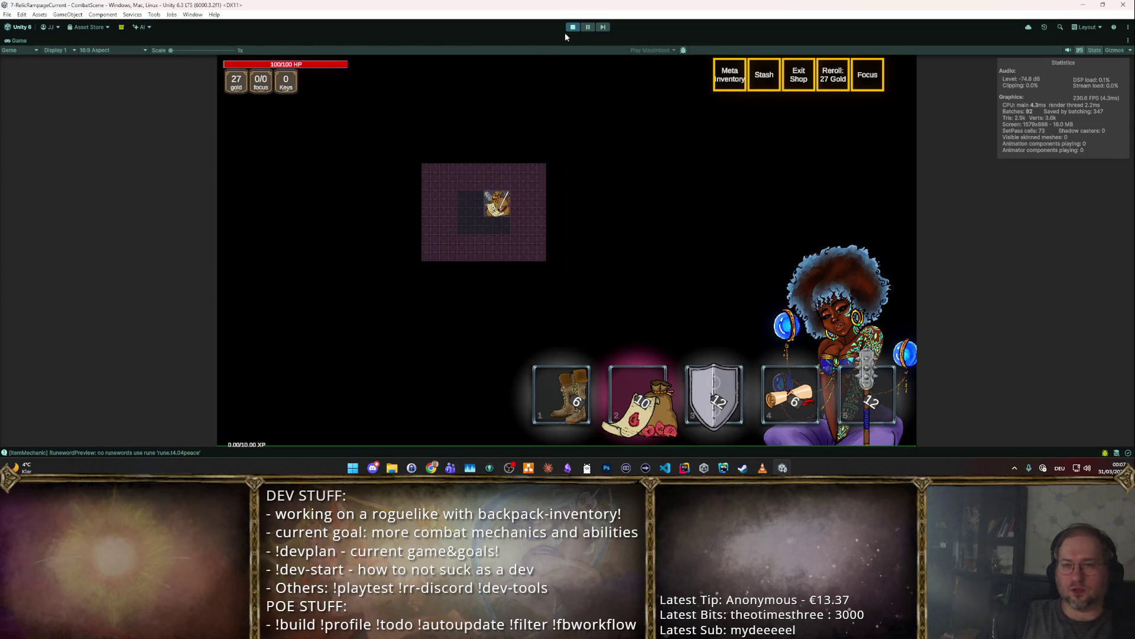
{"action": "left_click", "coordinate": [569, 28]}
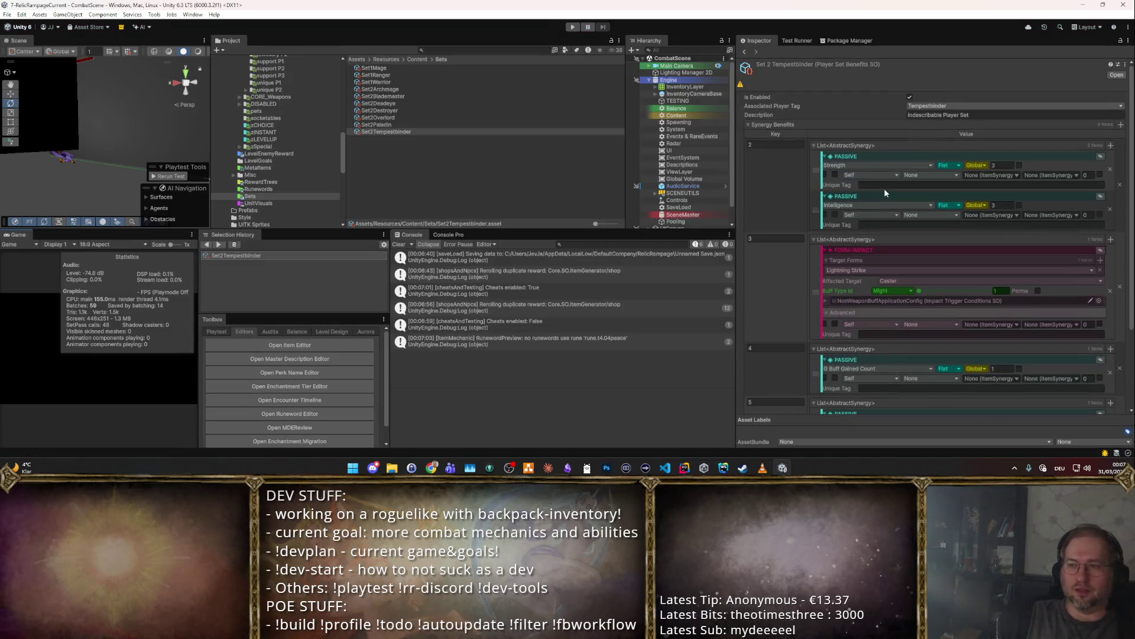
- Launch a Test Full Set playtest from the Set2Tempestbinder Inspector
{"action": "scroll", "coordinate": [885, 192], "scroll_direction": "down", "scroll_amount": 4}
{"action": "left_click", "coordinate": [939, 403]}
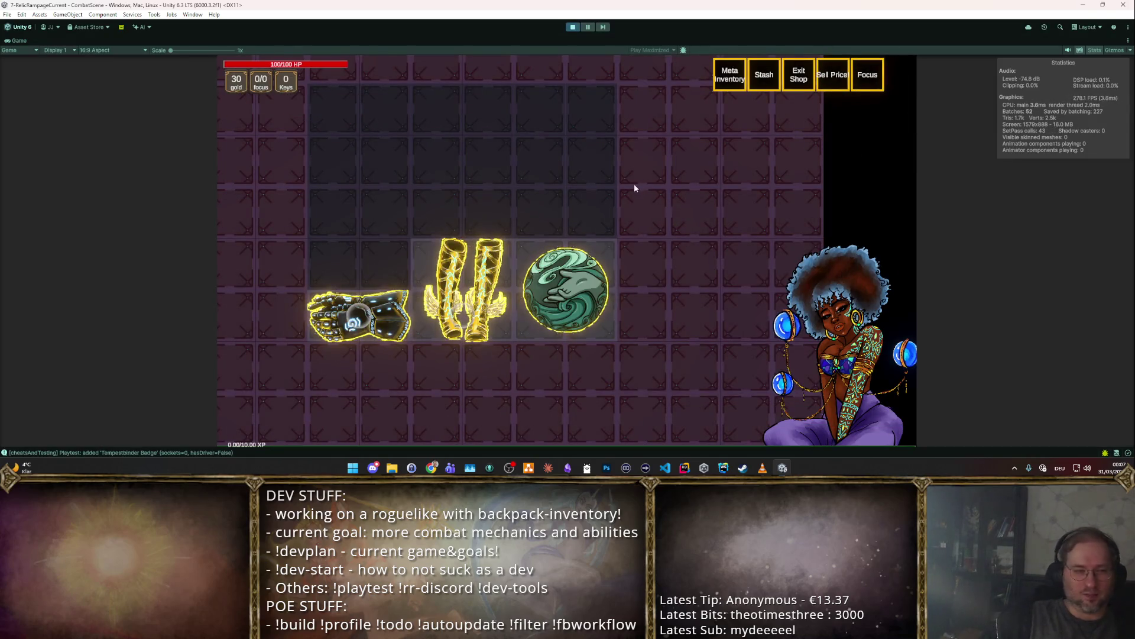
{"action": "mouse_move", "coordinate": [341, 309]}
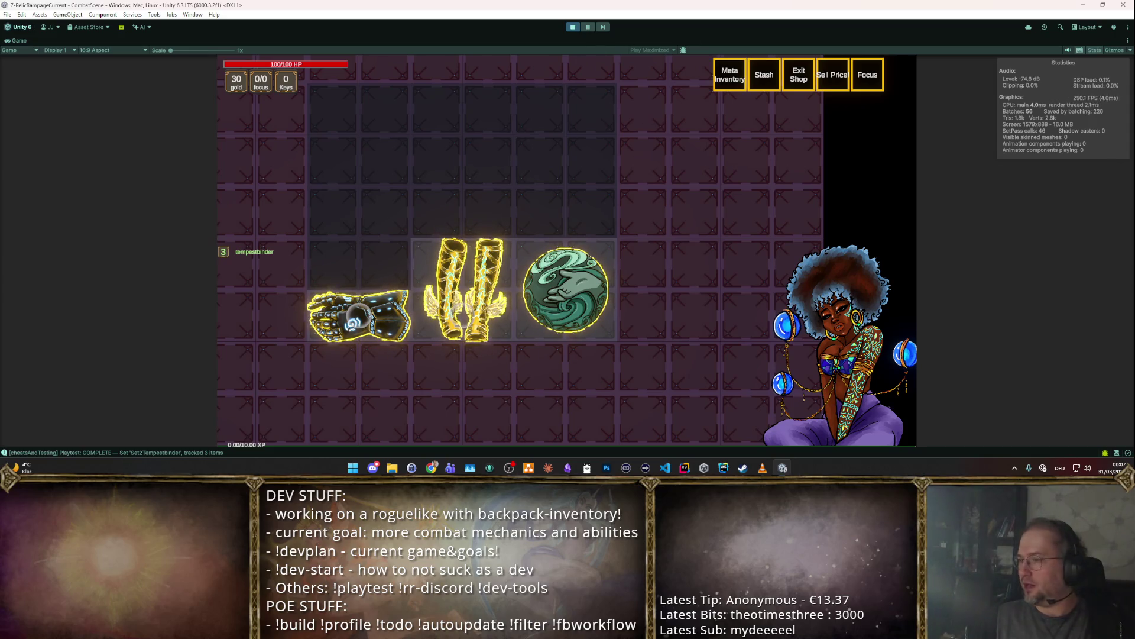
- Read the Runeforged Gloves and Tempestbinder Badge tooltips, then drag the badge to a new slot
{"action": "key", "text": "super+e"}
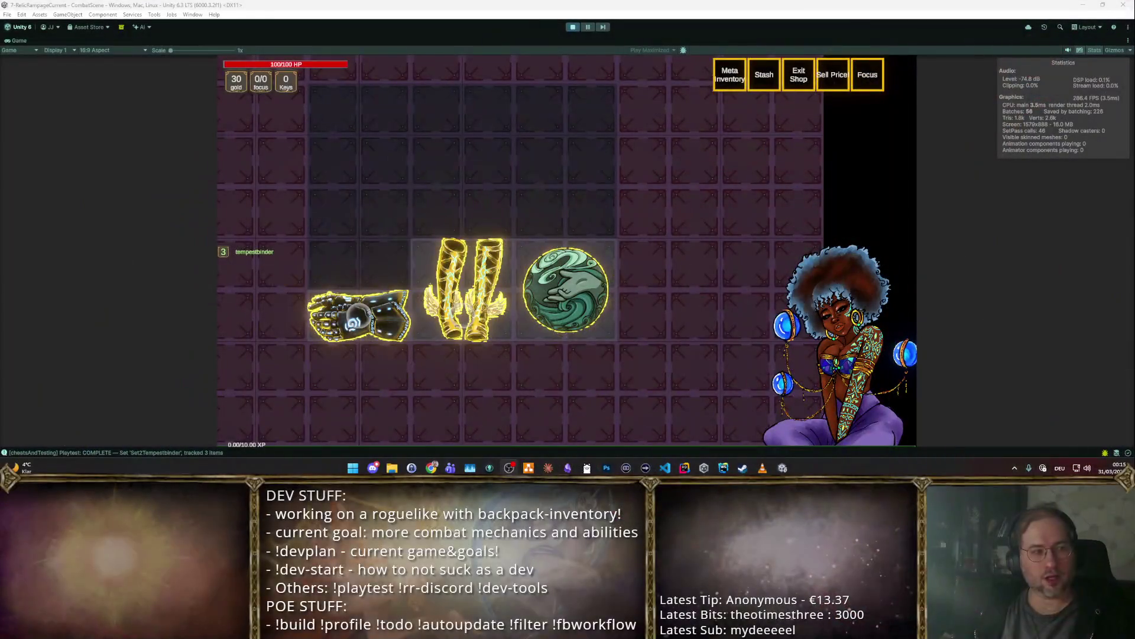
{"action": "mouse_move", "coordinate": [566, 297]}
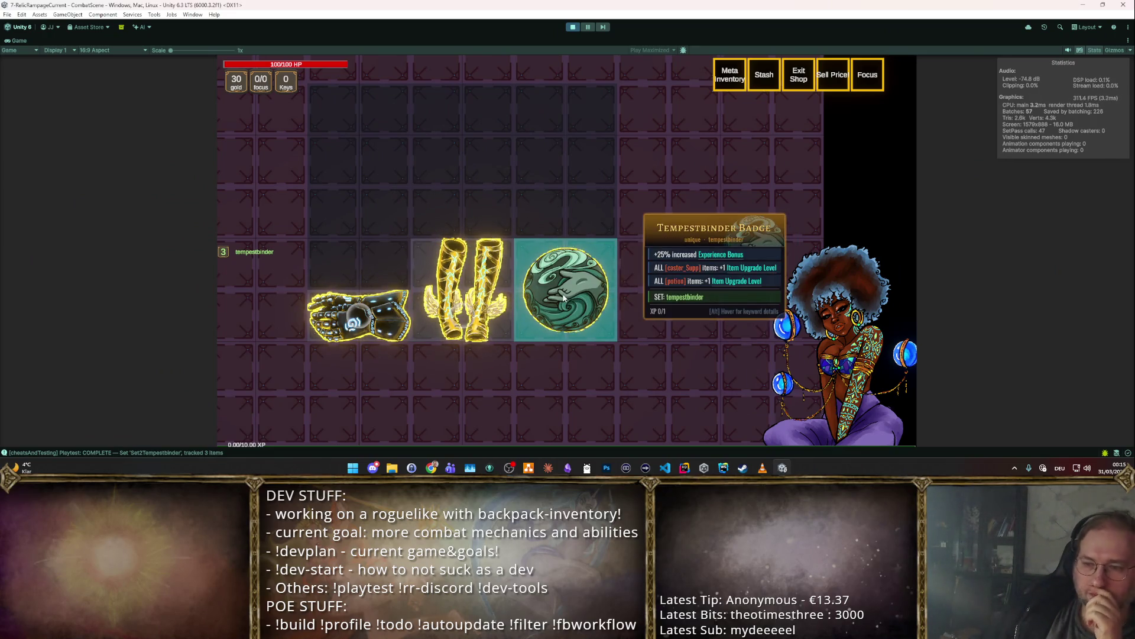
{"action": "mouse_move", "coordinate": [358, 313]}
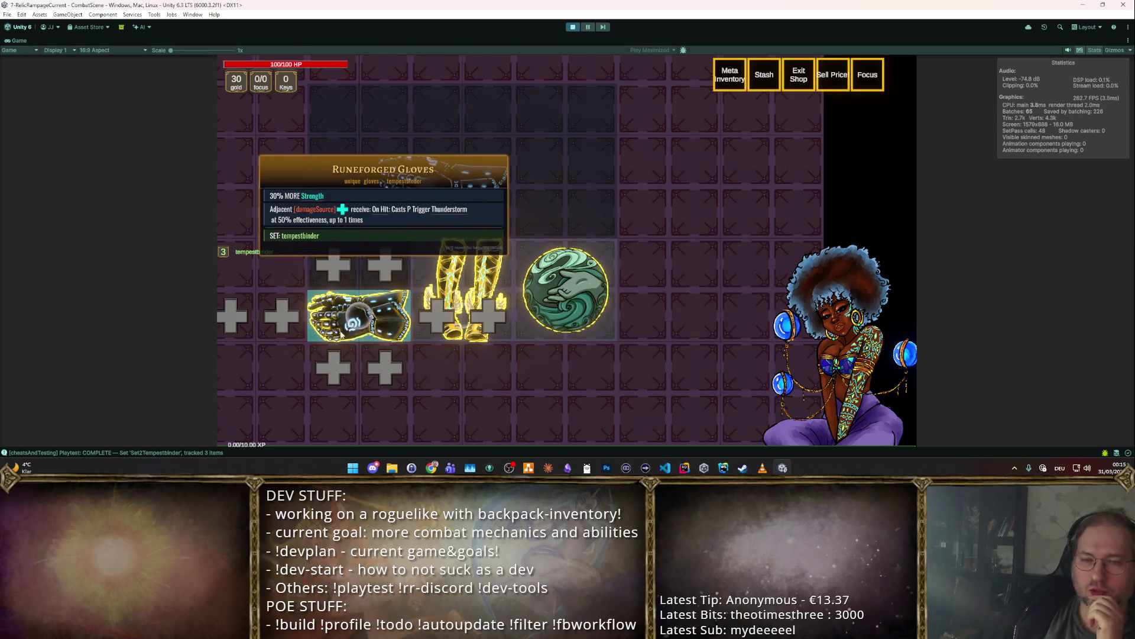
{"action": "mouse_move", "coordinate": [611, 312]}
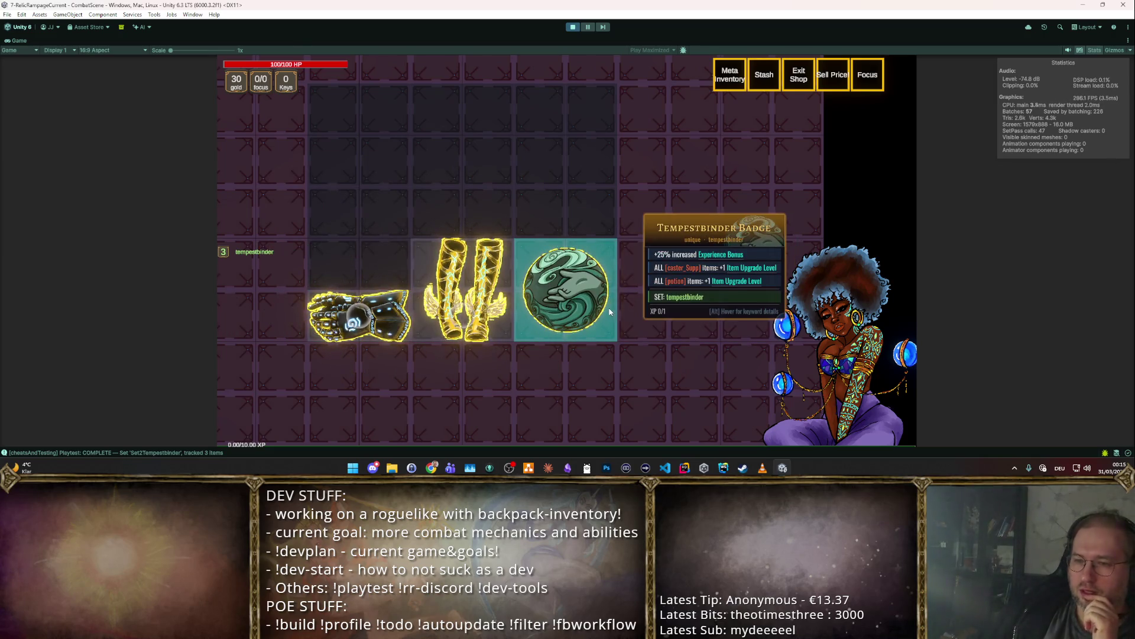
{"action": "mouse_move", "coordinate": [609, 312]}
{"action": "left_mouse_down"}
{"action": "mouse_move", "coordinate": [578, 299]}
{"action": "mouse_move", "coordinate": [570, 261]}
{"action": "mouse_move", "coordinate": [569, 311]}
{"action": "left_mouse_up"}
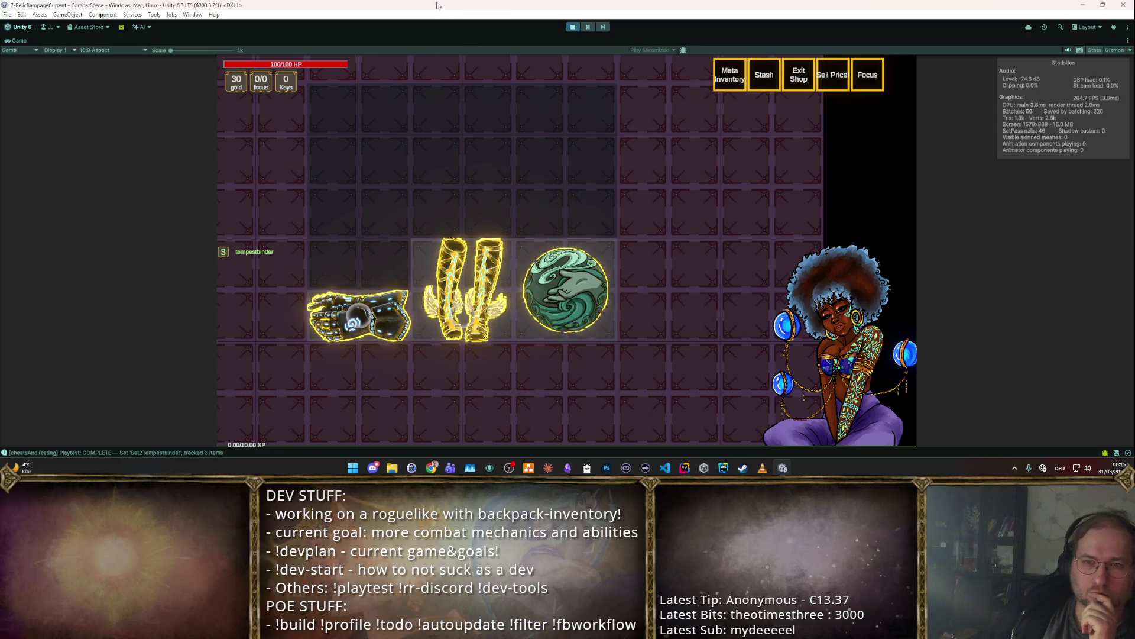
- Stop the playtest and open the Tempestbinder Badge asset from the unique P2 folder
{"action": "left_click", "coordinate": [573, 27]}
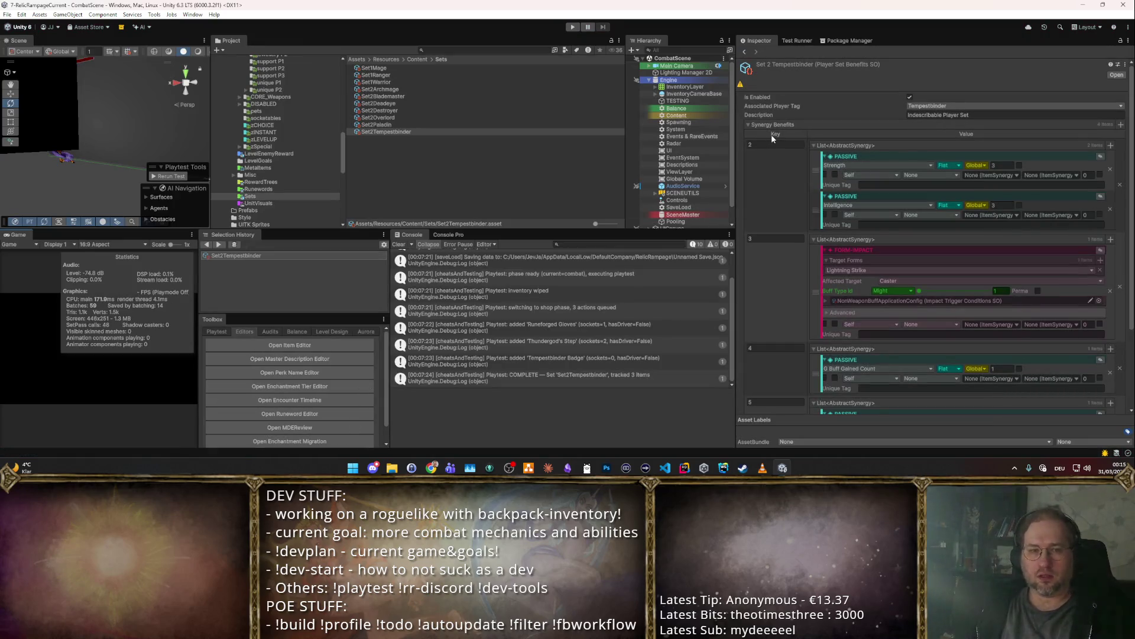
{"action": "scroll", "coordinate": [793, 147], "scroll_direction": "down", "scroll_amount": 3}
{"action": "scroll", "coordinate": [832, 171], "scroll_direction": "up", "scroll_amount": 3}
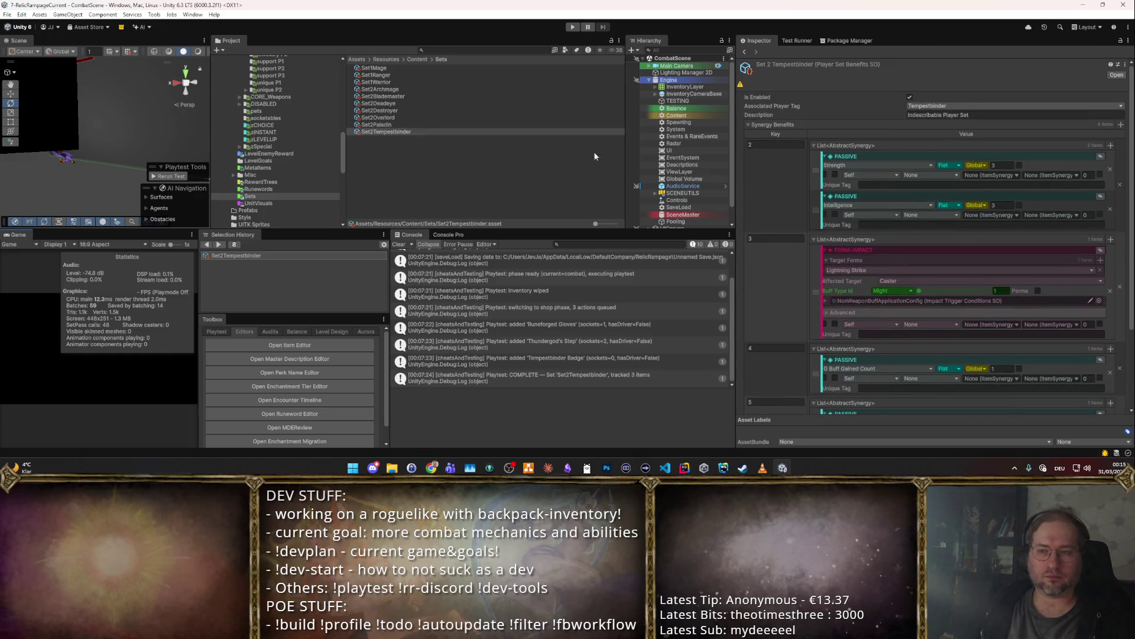
{"action": "scroll", "coordinate": [789, 189], "scroll_direction": "down", "scroll_amount": 4}
{"action": "scroll", "coordinate": [862, 334], "scroll_direction": "up", "scroll_amount": 1}
{"action": "scroll", "coordinate": [562, 295], "scroll_direction": "up", "scroll_amount": 1}
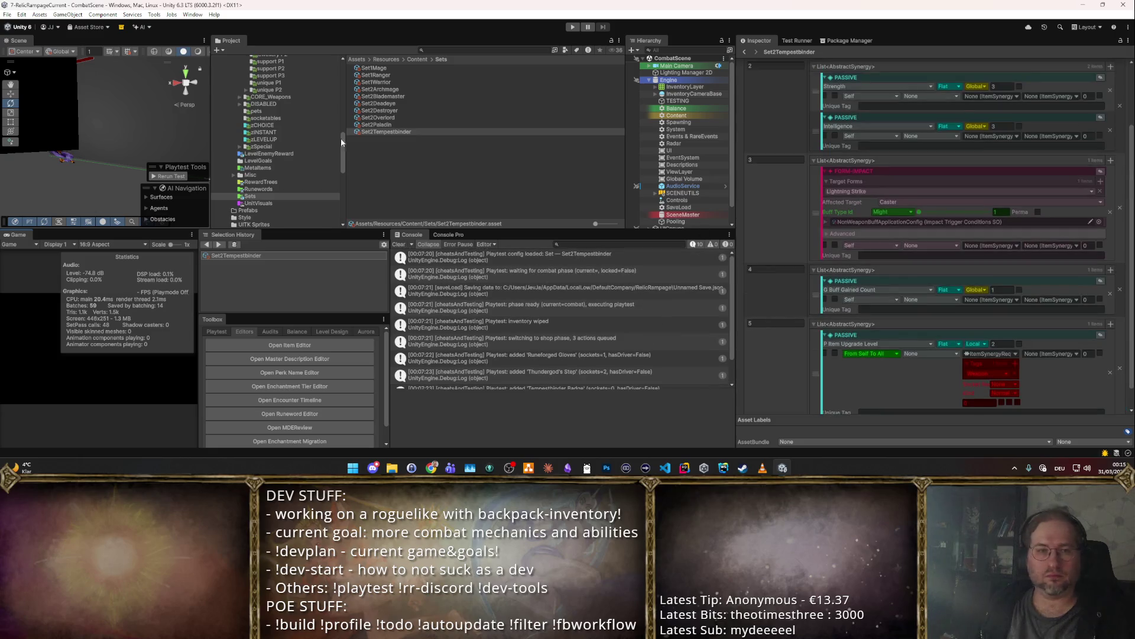
{"action": "scroll", "coordinate": [294, 128], "scroll_direction": "up", "scroll_amount": 3}
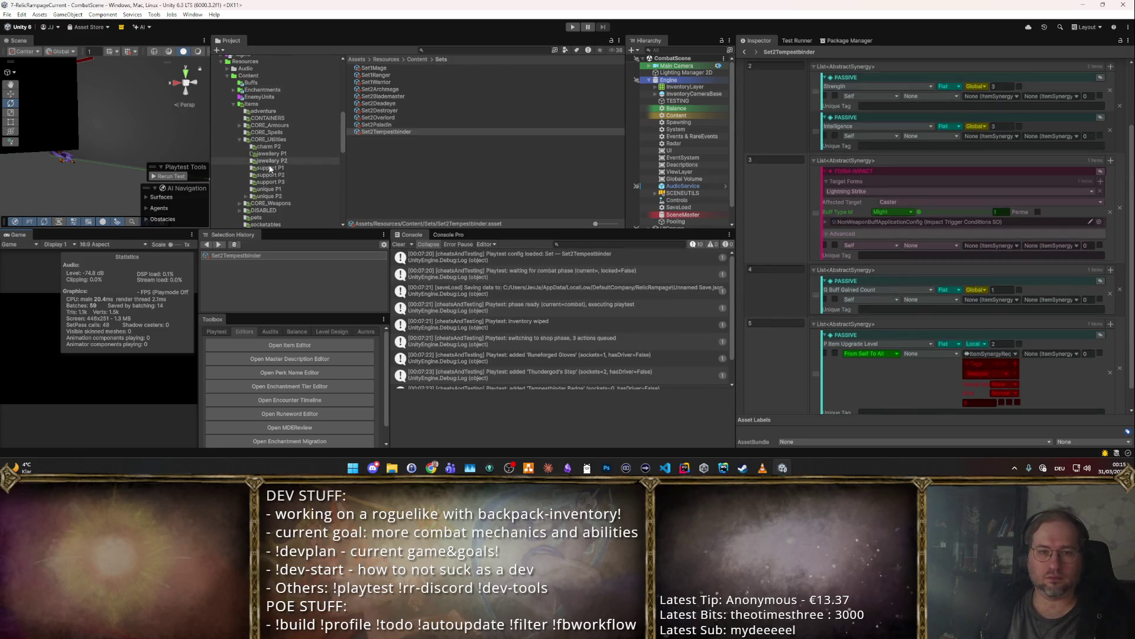
{"action": "left_click", "coordinate": [268, 196]}
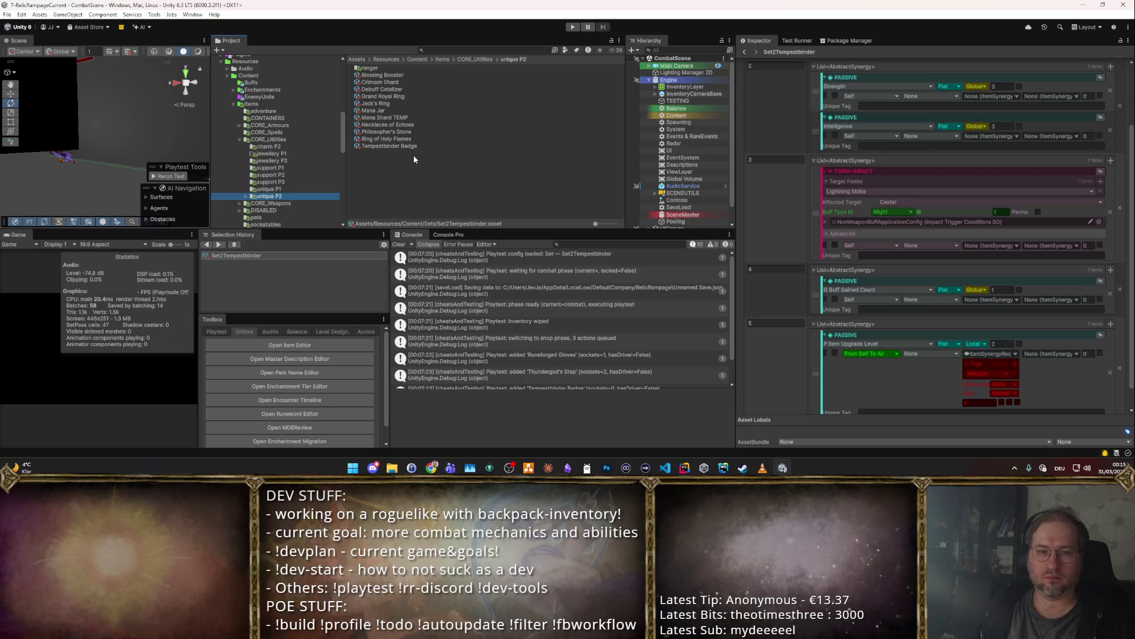
{"action": "left_click", "coordinate": [414, 146]}
- Review the badge's item settings and its three synergies in the Inspector
{"action": "scroll", "coordinate": [949, 244], "scroll_direction": "down", "scroll_amount": 2}
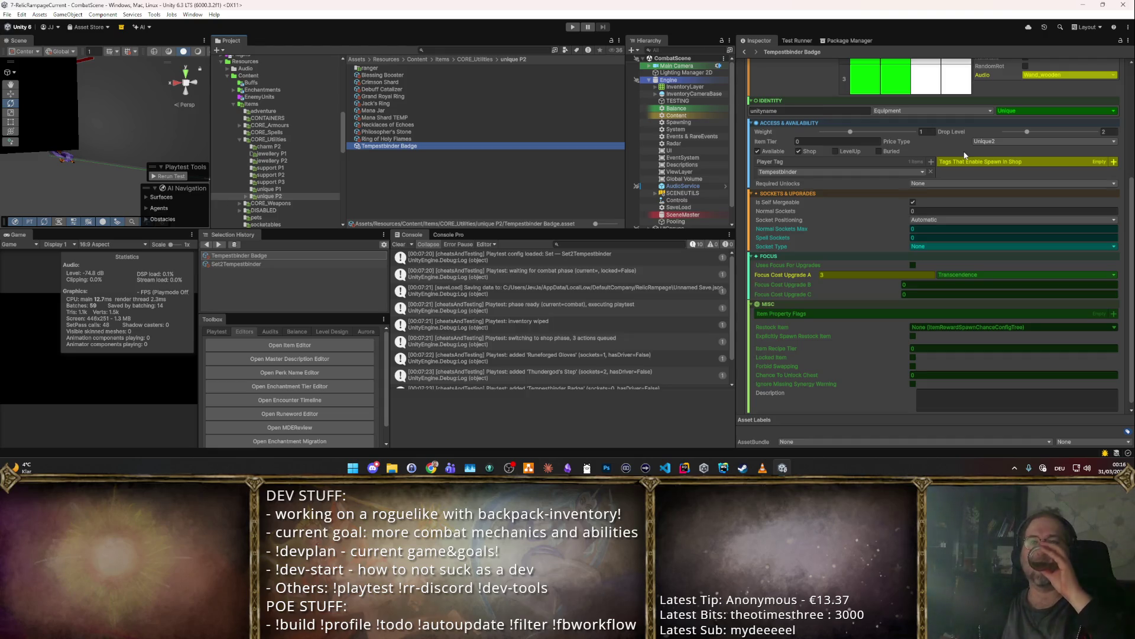
{"action": "left_click", "coordinate": [989, 176]}
{"action": "right_click", "coordinate": [989, 176]}
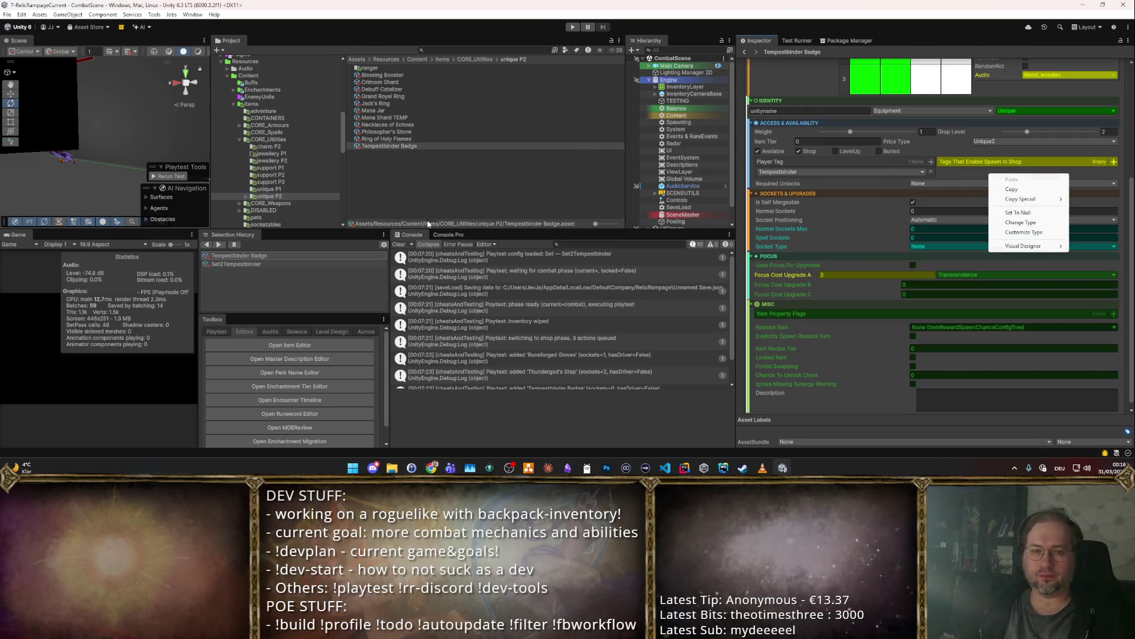
{"action": "left_click", "coordinate": [383, 244]}
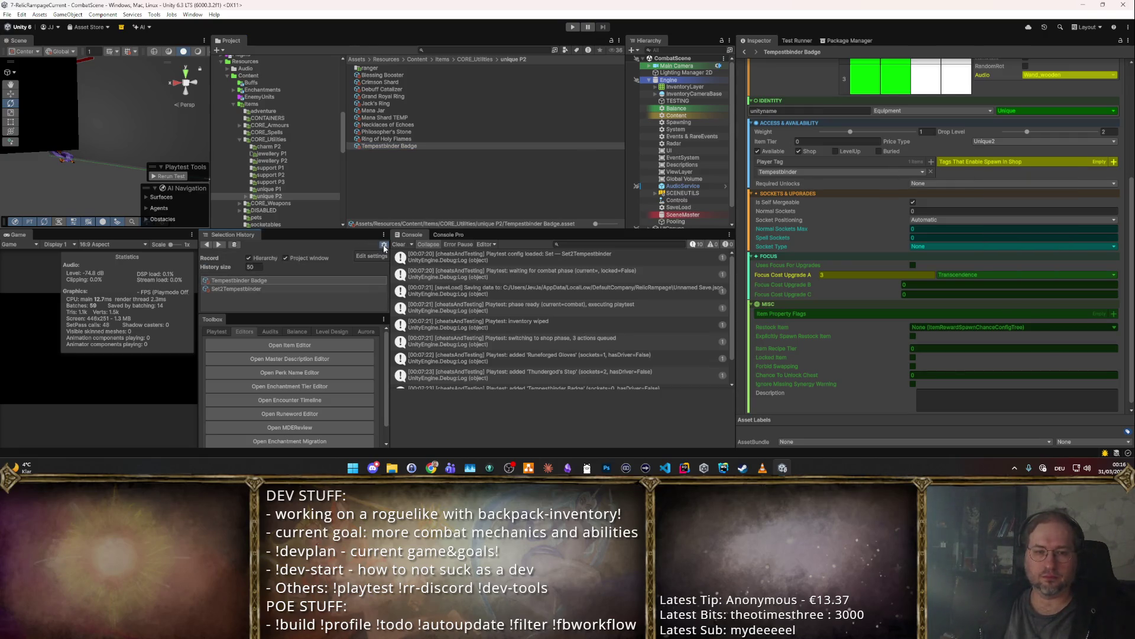
{"action": "left_click", "coordinate": [384, 245]}
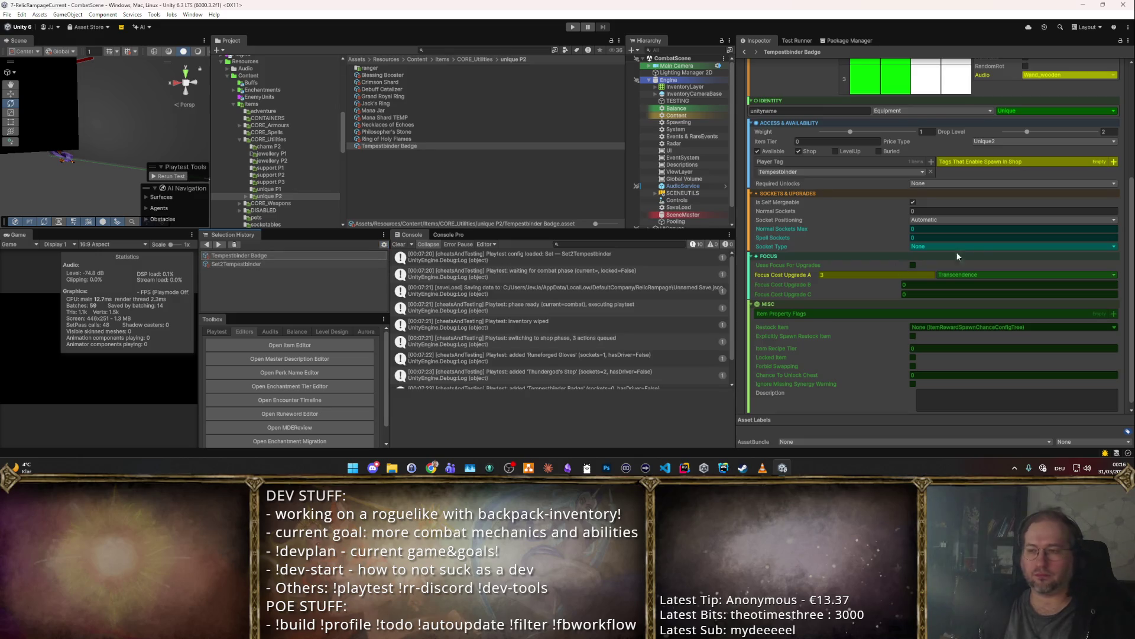
{"action": "scroll", "coordinate": [981, 253], "scroll_direction": "down", "scroll_amount": 1}
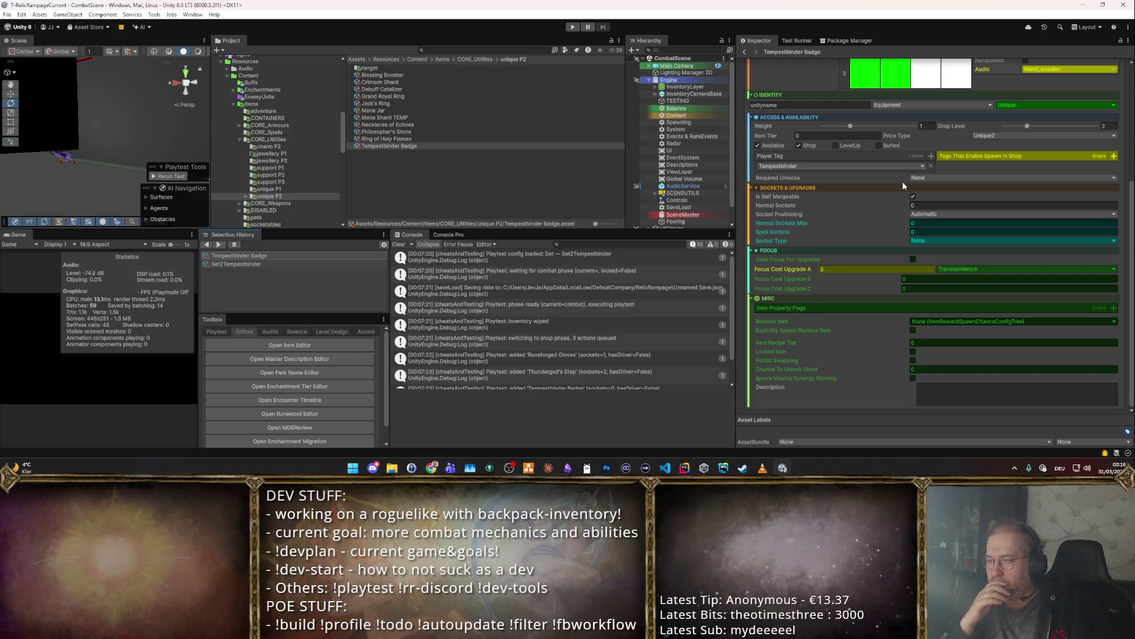
{"action": "scroll", "coordinate": [903, 185], "scroll_direction": "up", "scroll_amount": 5}
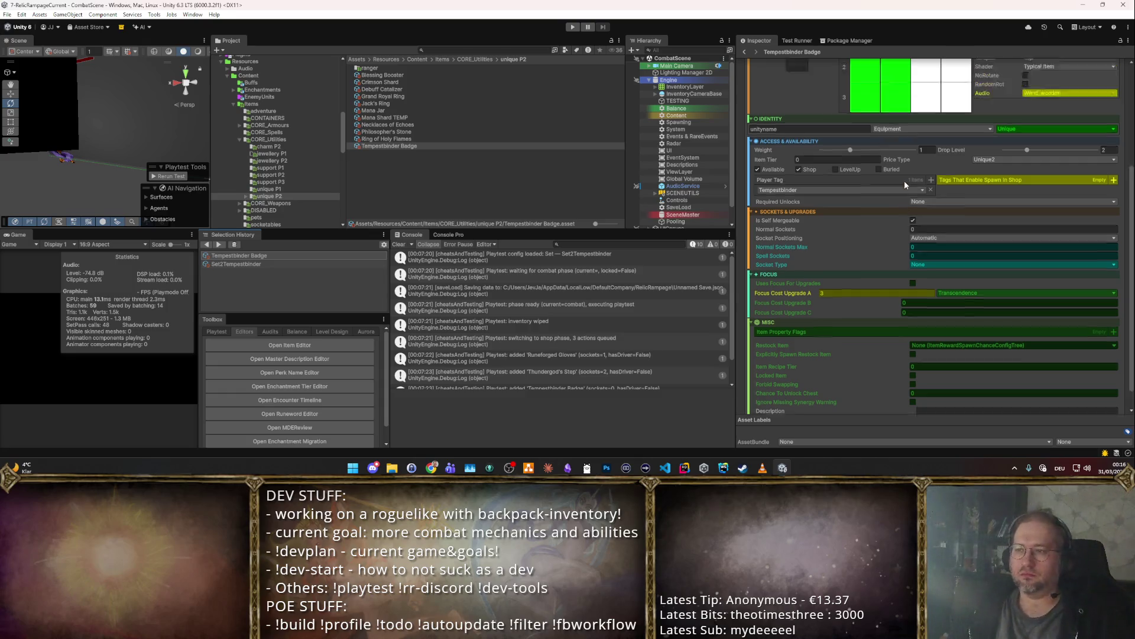
{"action": "left_click", "coordinate": [894, 109]}
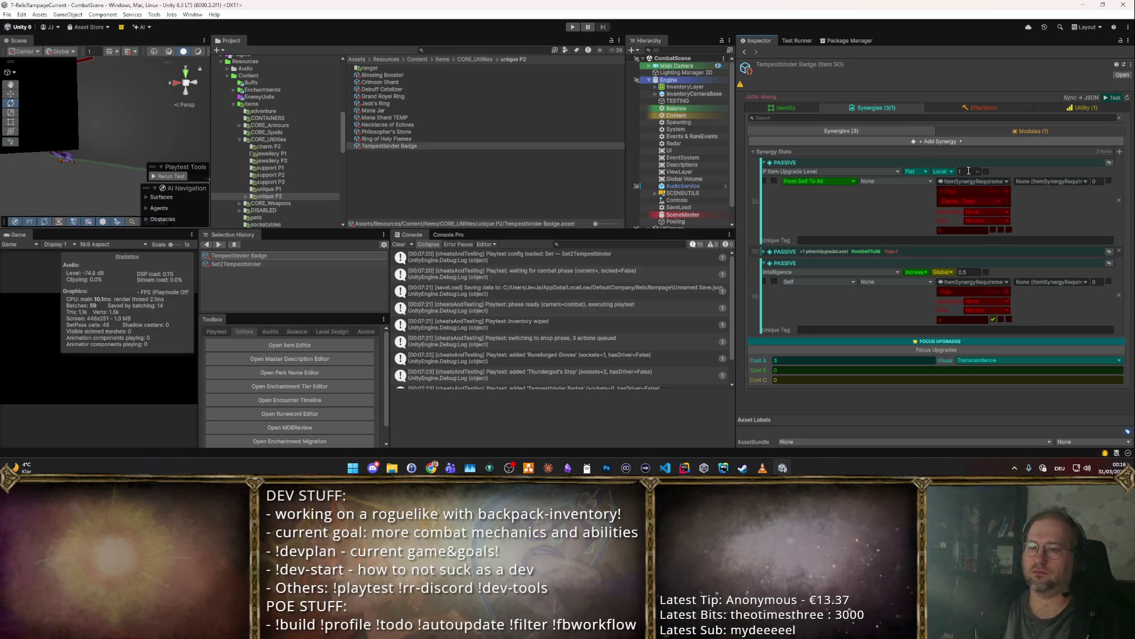
- Review the badge's passive synergies, expanding and collapsing the Item Upgrade Level and Intelligence entries
{"action": "left_click", "coordinate": [764, 252]}
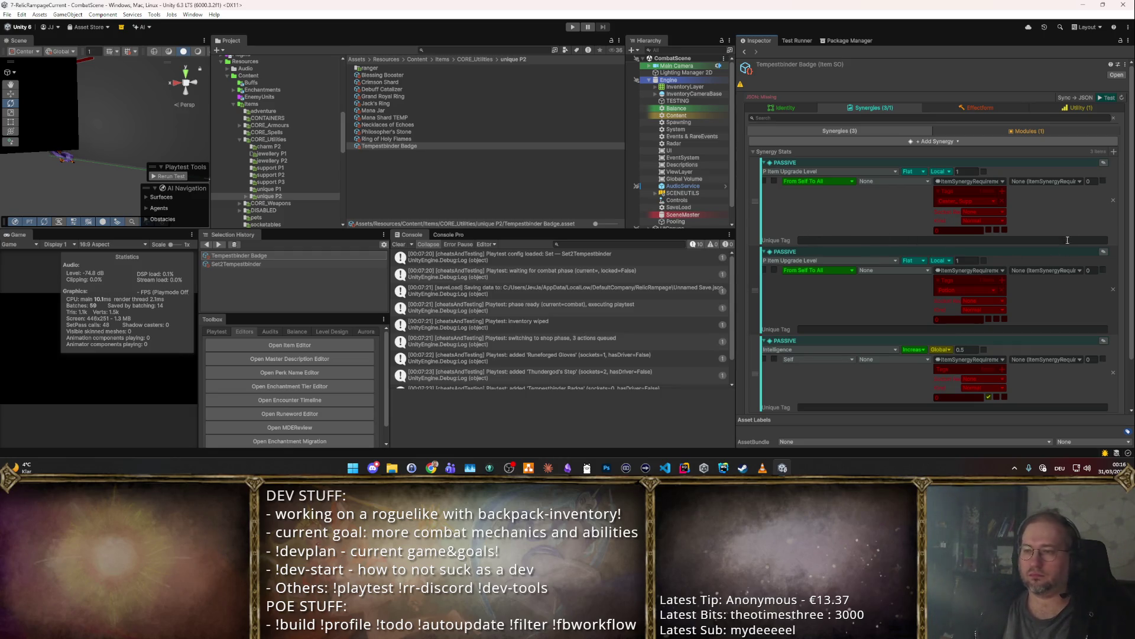
{"action": "scroll", "coordinate": [1102, 191], "scroll_direction": "down", "scroll_amount": 2}
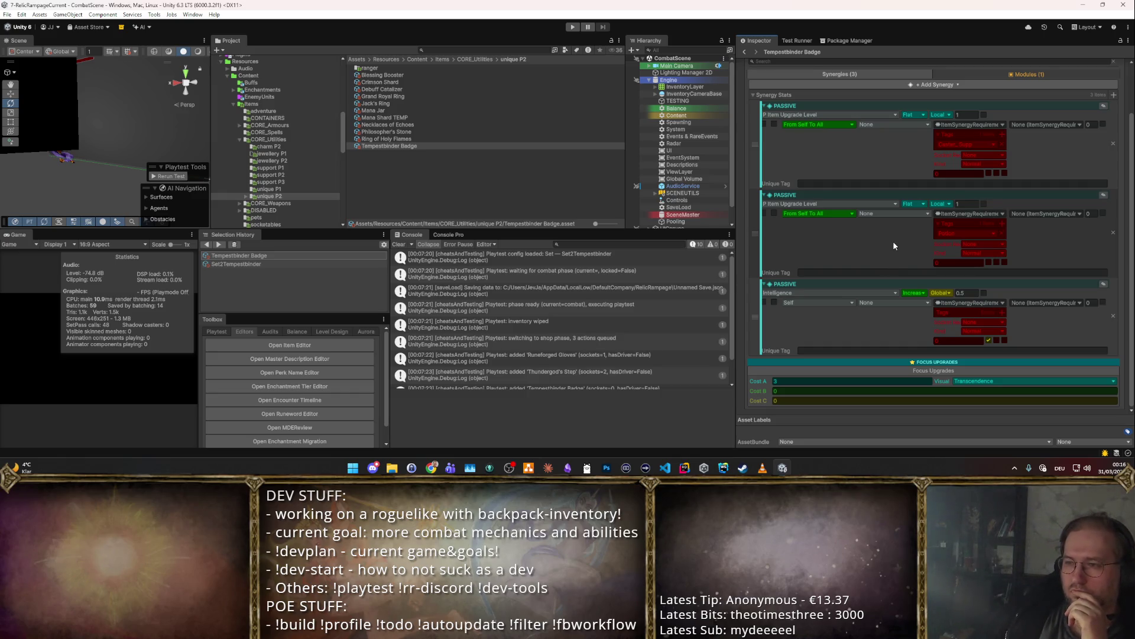
{"action": "scroll", "coordinate": [893, 241], "scroll_direction": "up", "scroll_amount": 2}
{"action": "scroll", "coordinate": [896, 244], "scroll_direction": "down", "scroll_amount": 2}
{"action": "scroll", "coordinate": [898, 248], "scroll_direction": "up", "scroll_amount": 2}
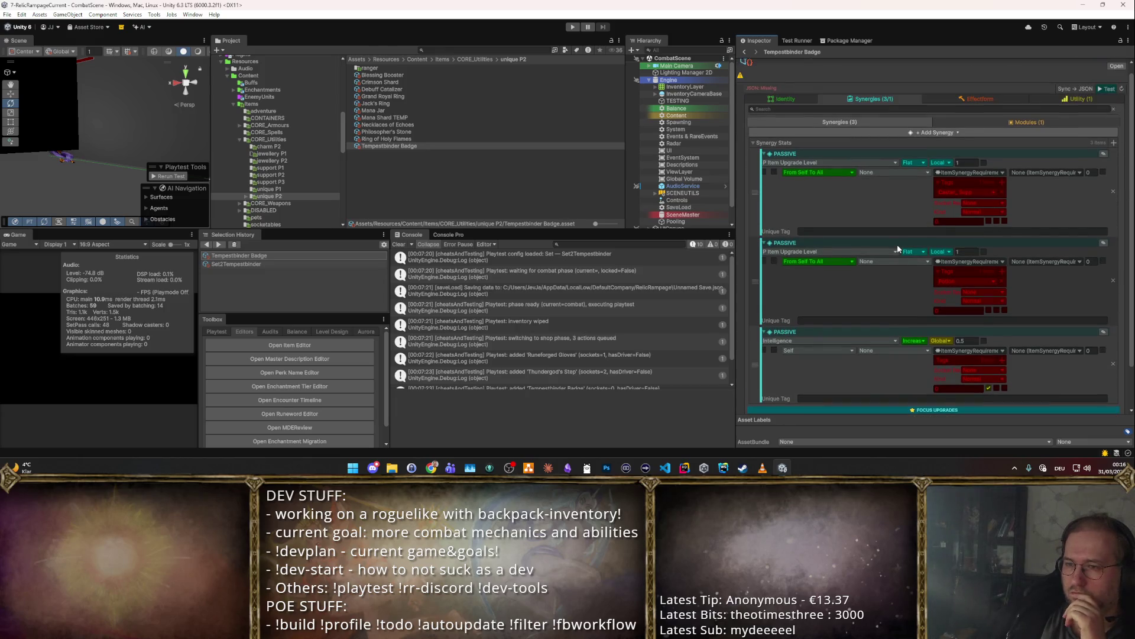
{"action": "left_click", "coordinate": [763, 154]}
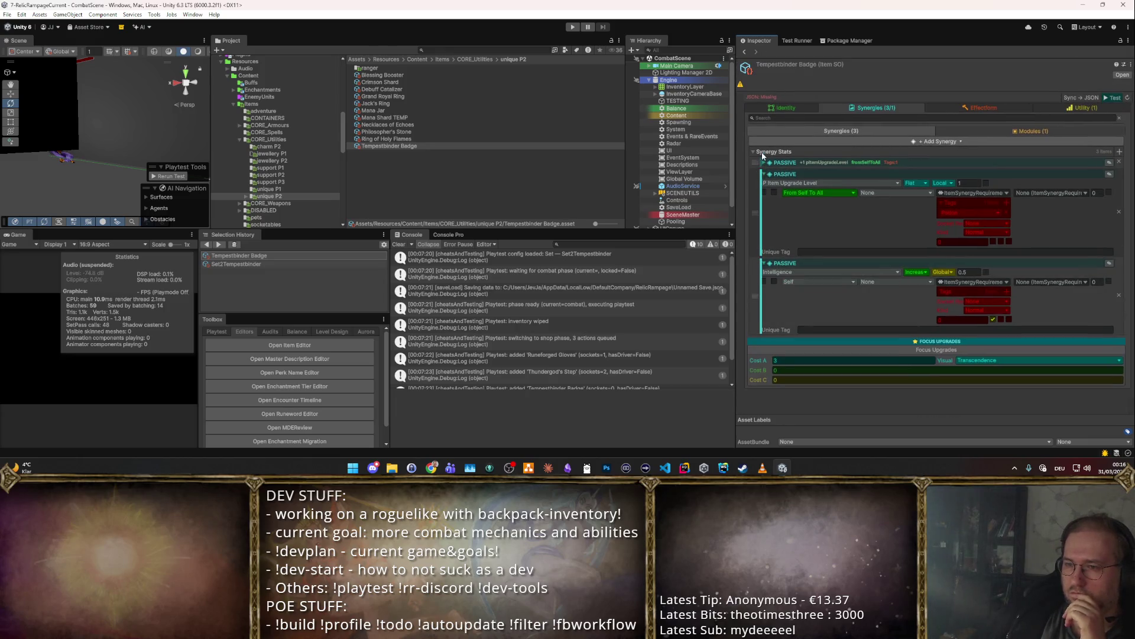
{"action": "left_click", "coordinate": [764, 263]}
{"action": "left_click", "coordinate": [764, 263]}
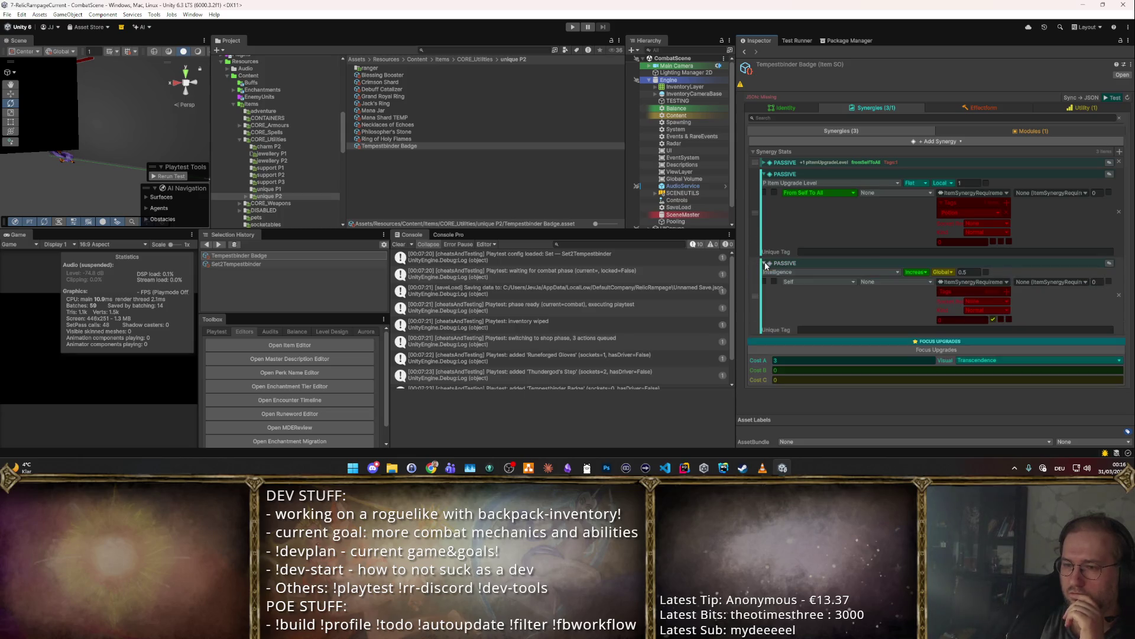
{"action": "left_click", "coordinate": [763, 162]}
{"action": "scroll", "coordinate": [800, 238], "scroll_direction": "down", "scroll_amount": 2}
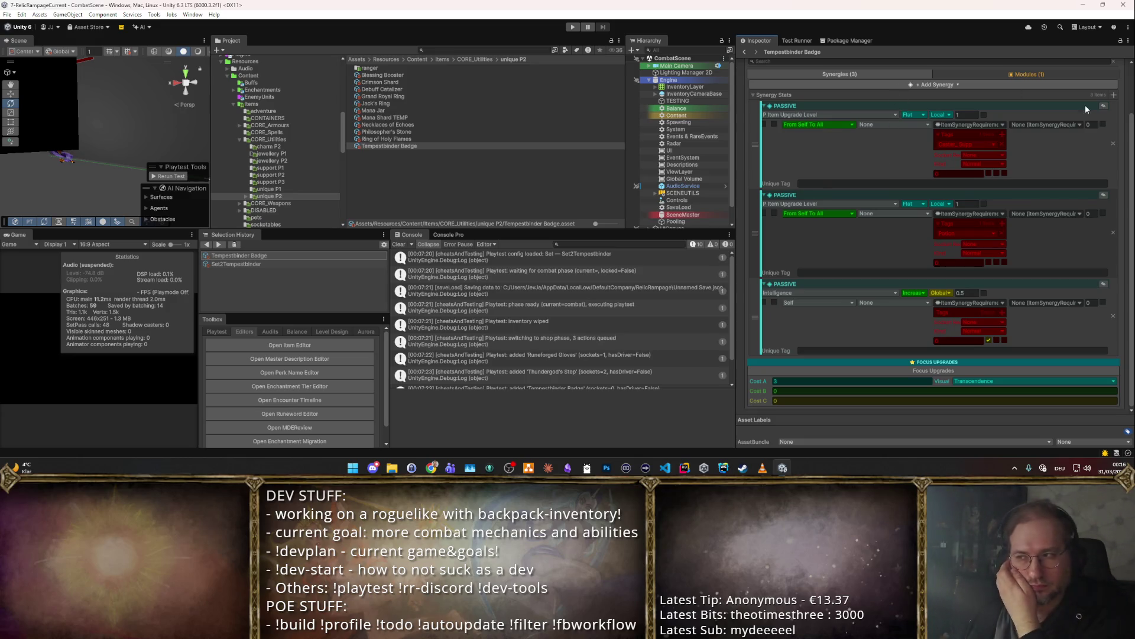
- Delete both Item Upgrade Level passives, leaving only the Intelligence passive
{"action": "left_click", "coordinate": [1112, 141]}
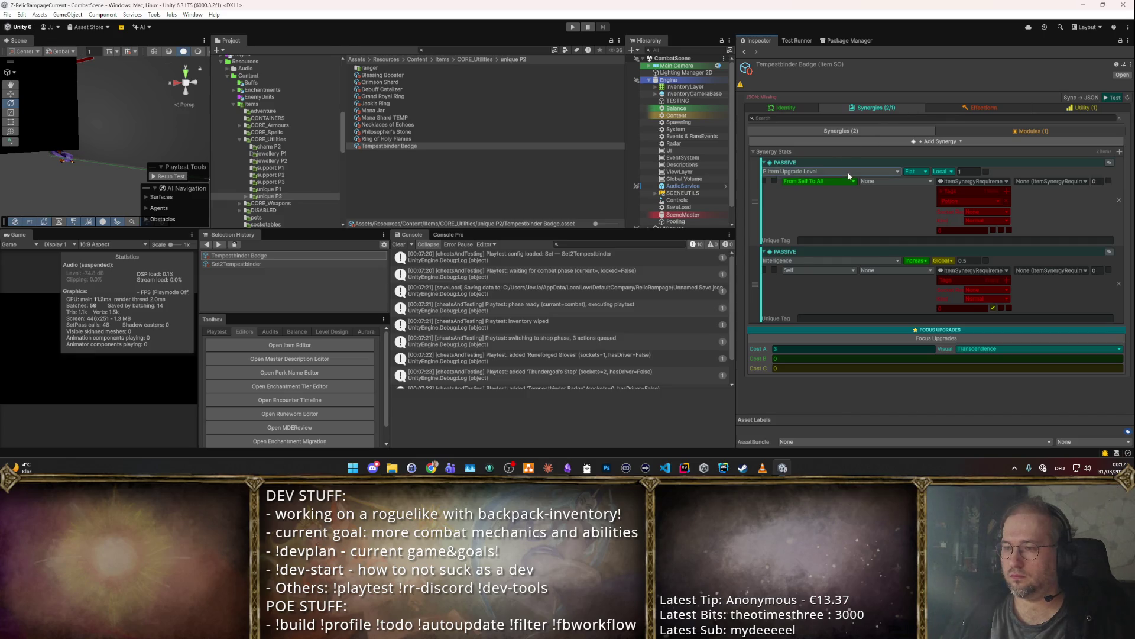
{"action": "left_click", "coordinate": [847, 172]}
{"action": "scroll", "coordinate": [840, 222], "scroll_direction": "up", "scroll_amount": 5}
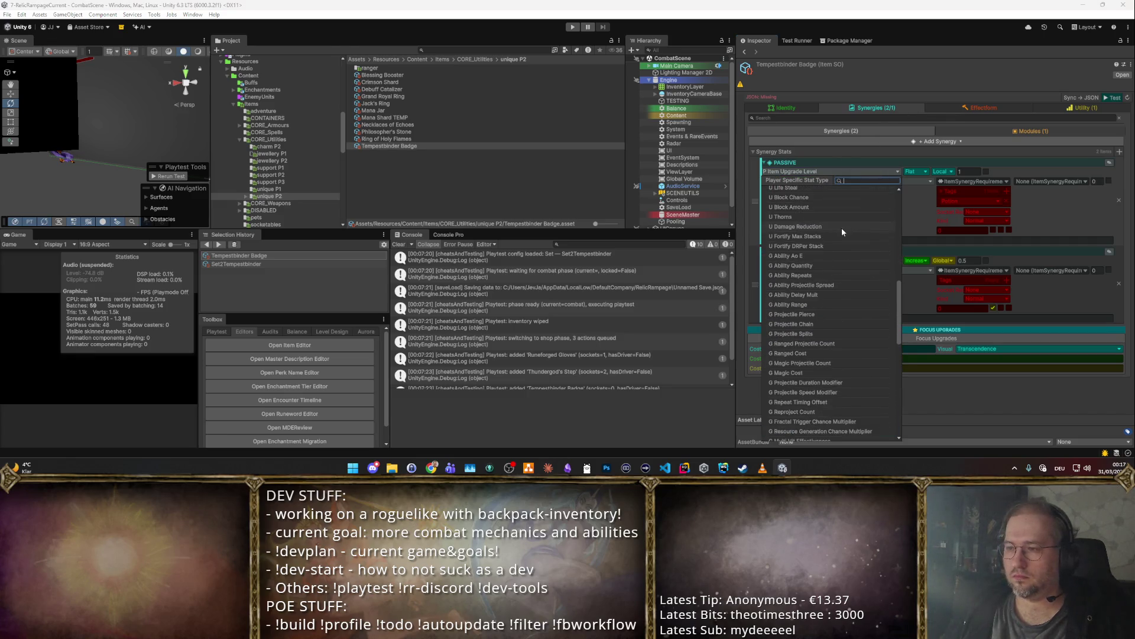
{"action": "left_click", "coordinate": [1119, 201]}
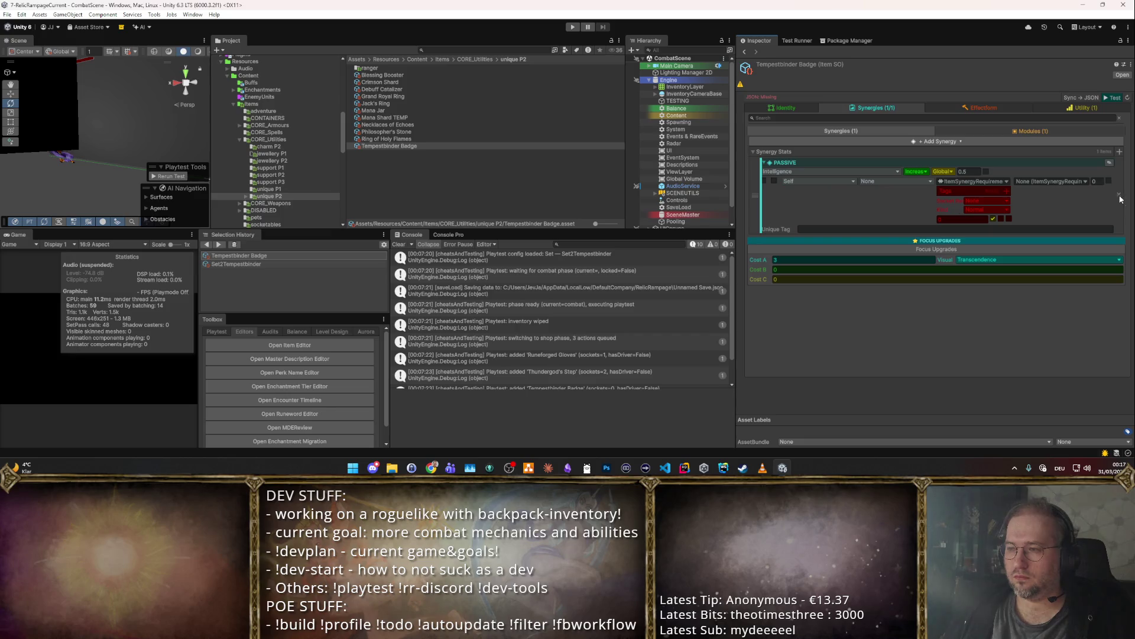
{"action": "left_click", "coordinate": [1120, 153]}
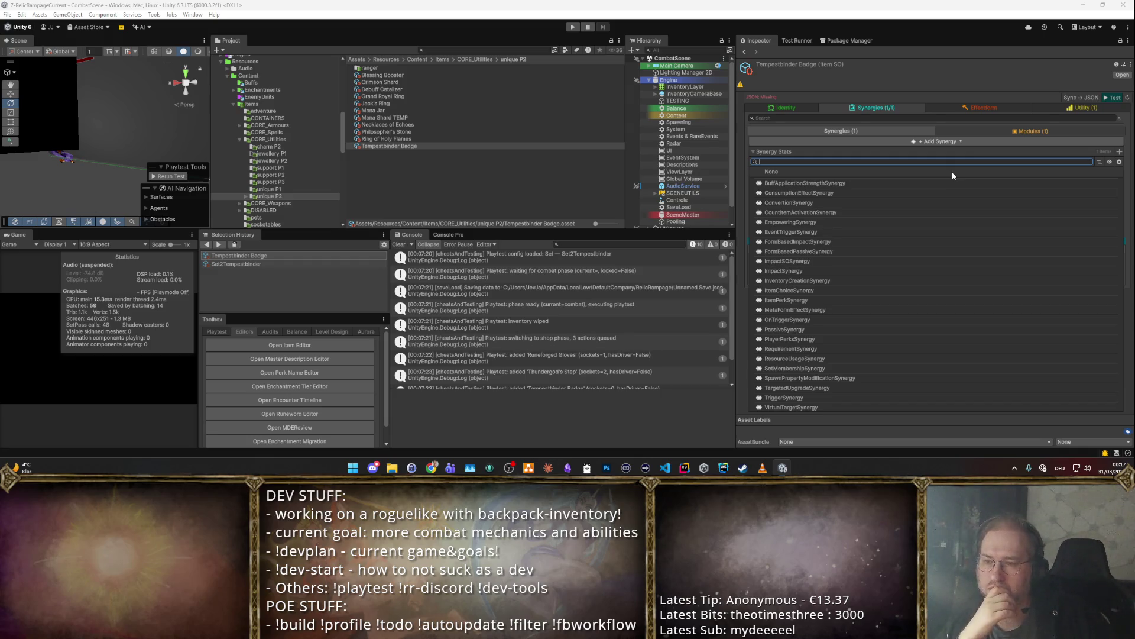
- Add a PassiveSynergy to the Tempestbinder Badge from the Synergy Stats picker
{"action": "type", "text": "Meta"}
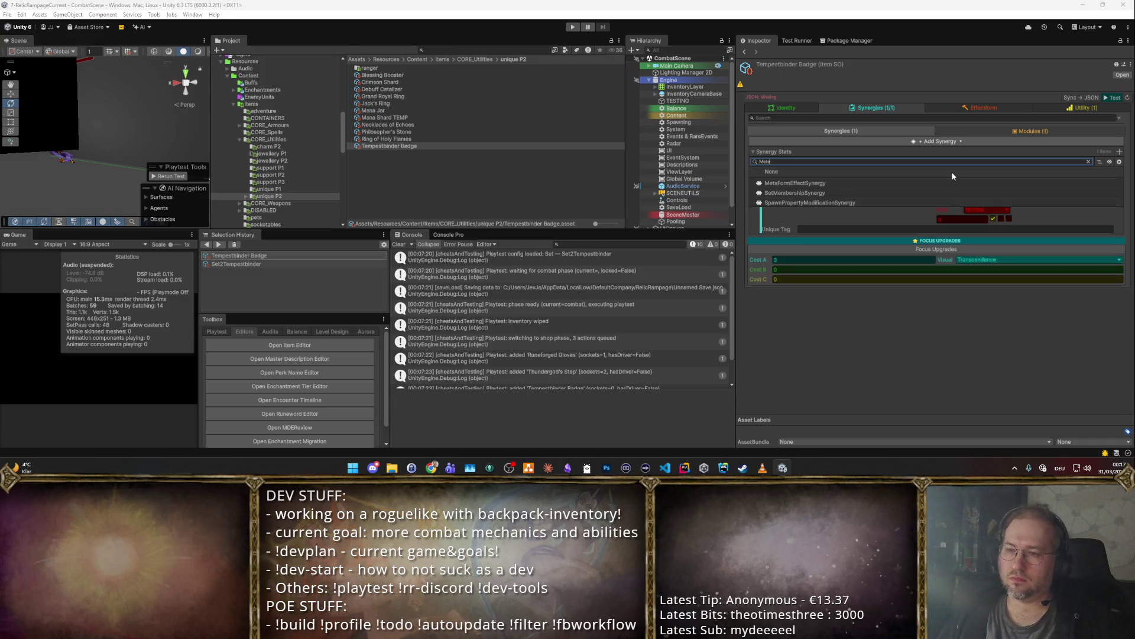
{"action": "key", "text": "Down"}
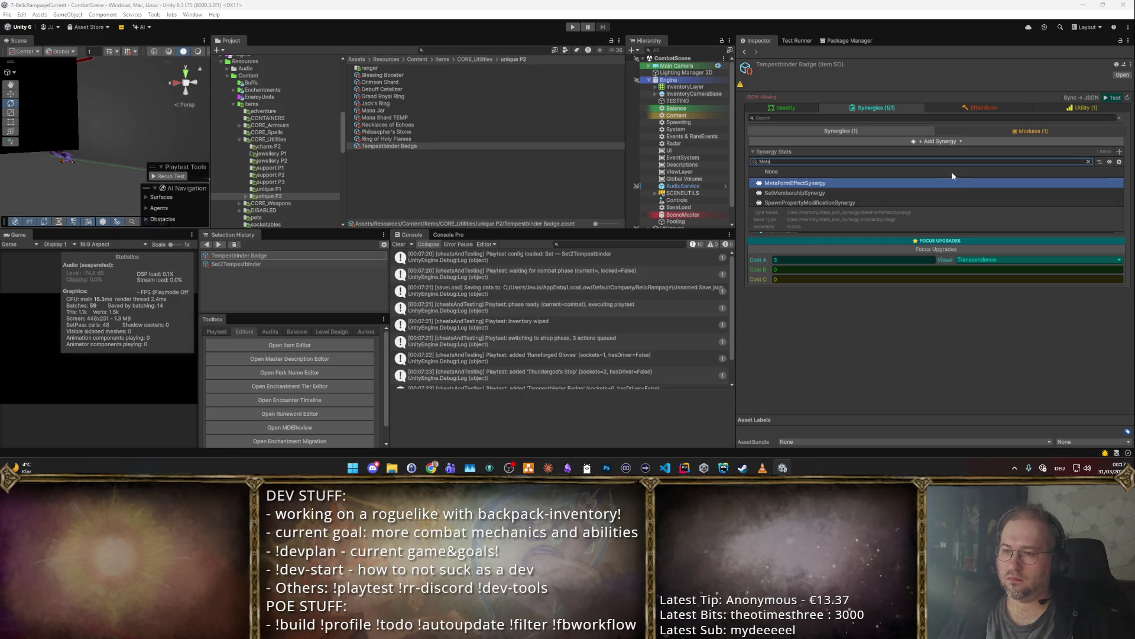
{"action": "key", "text": "BackSpace"}
{"action": "key", "text": "BackSpace"}
{"action": "key", "text": "BackSpace"}
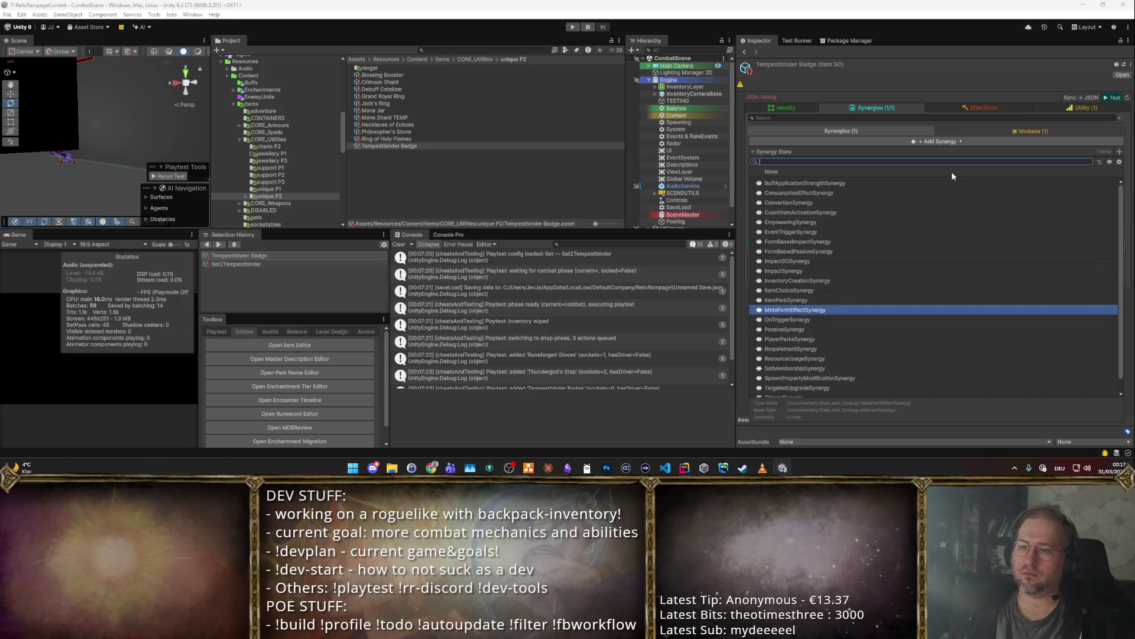
{"action": "type", "text": "Tr"}
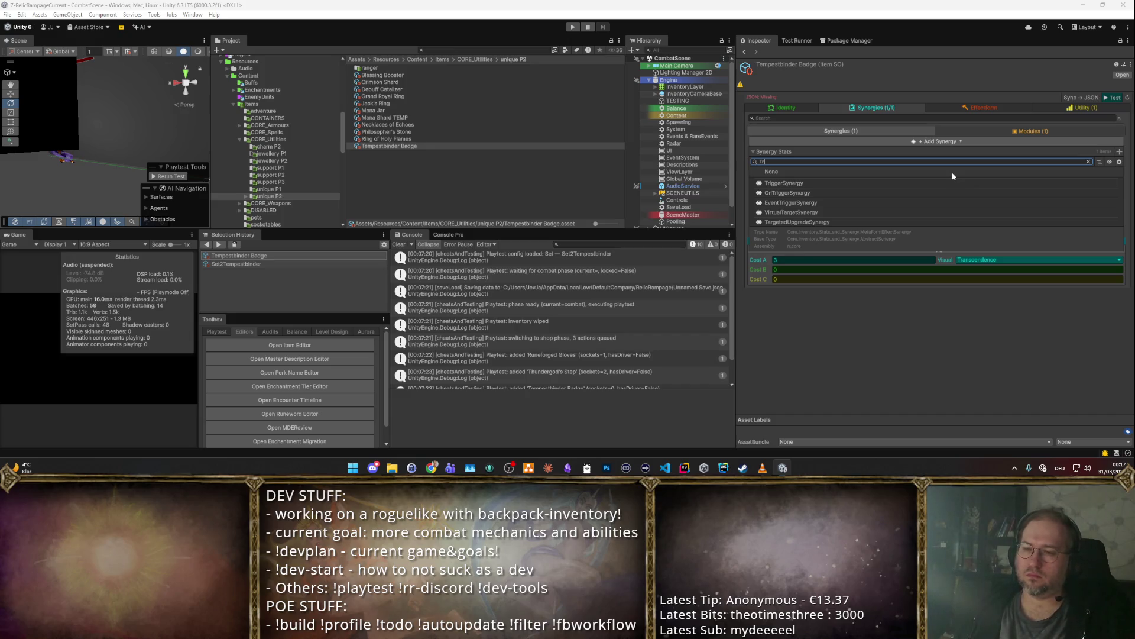
{"action": "key", "text": "Escape"}
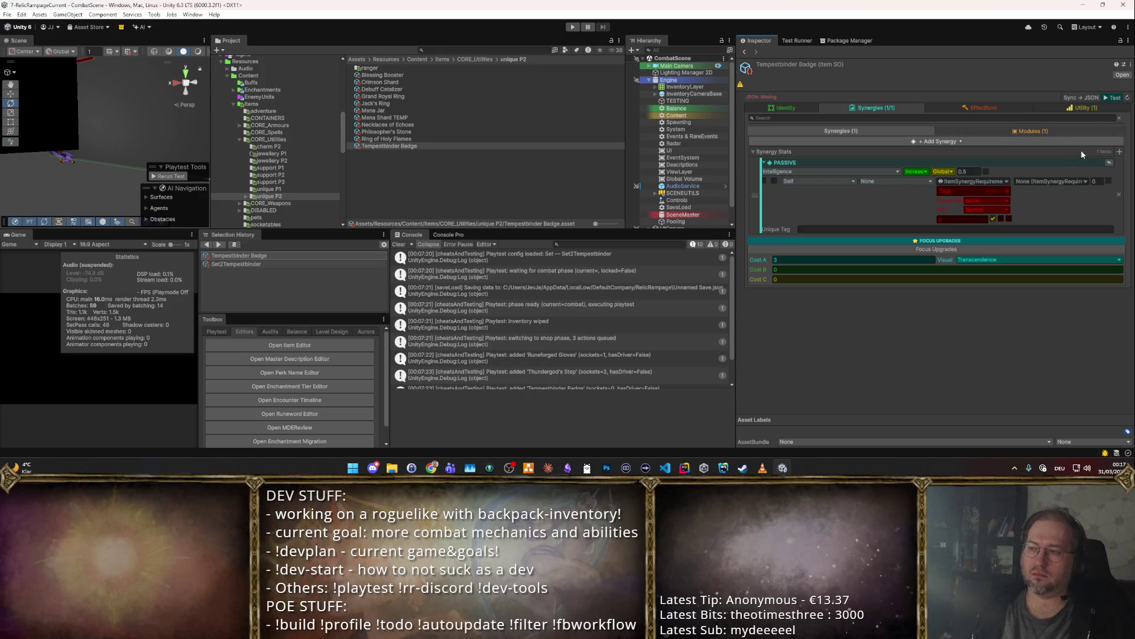
{"action": "left_click", "coordinate": [1119, 152]}
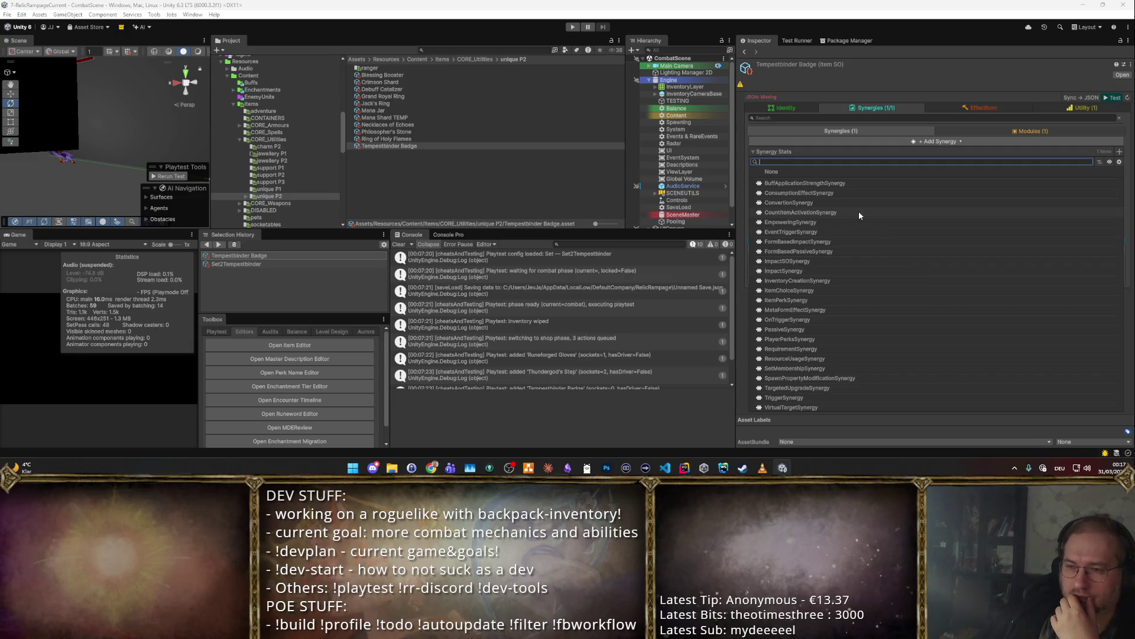
{"action": "type", "text": "Pas"}
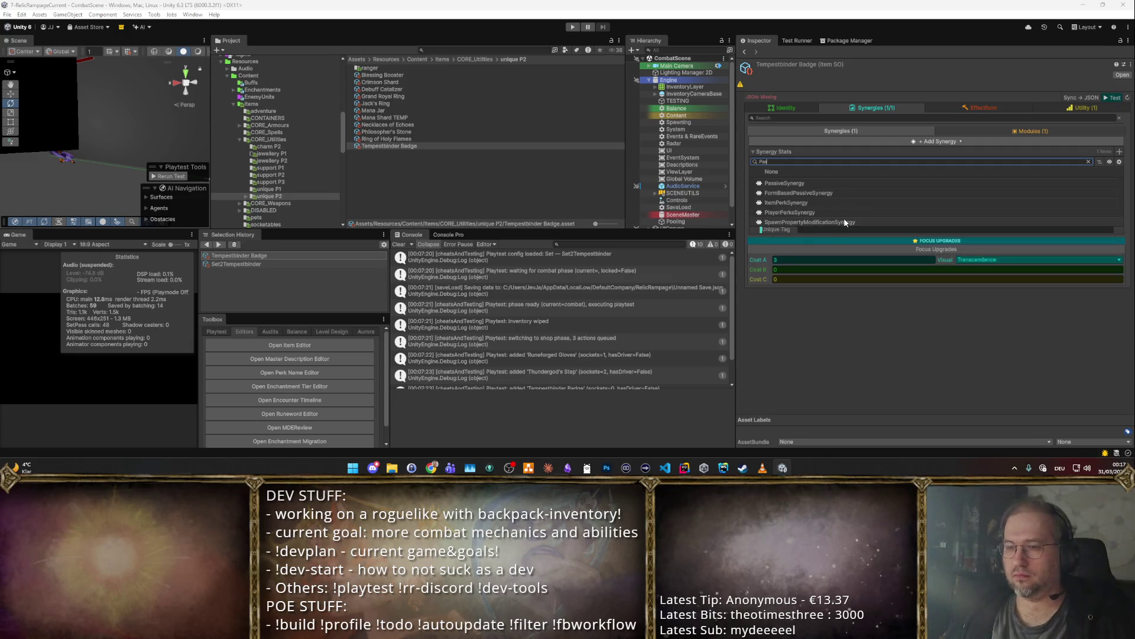
{"action": "key", "text": "Down"}
{"action": "key", "text": "Return"}
- Set the first passive's stat to Ability AoE with Global persistence
{"action": "left_click", "coordinate": [814, 171]}
{"action": "type", "text": "ability"}
{"action": "key", "text": "Return"}
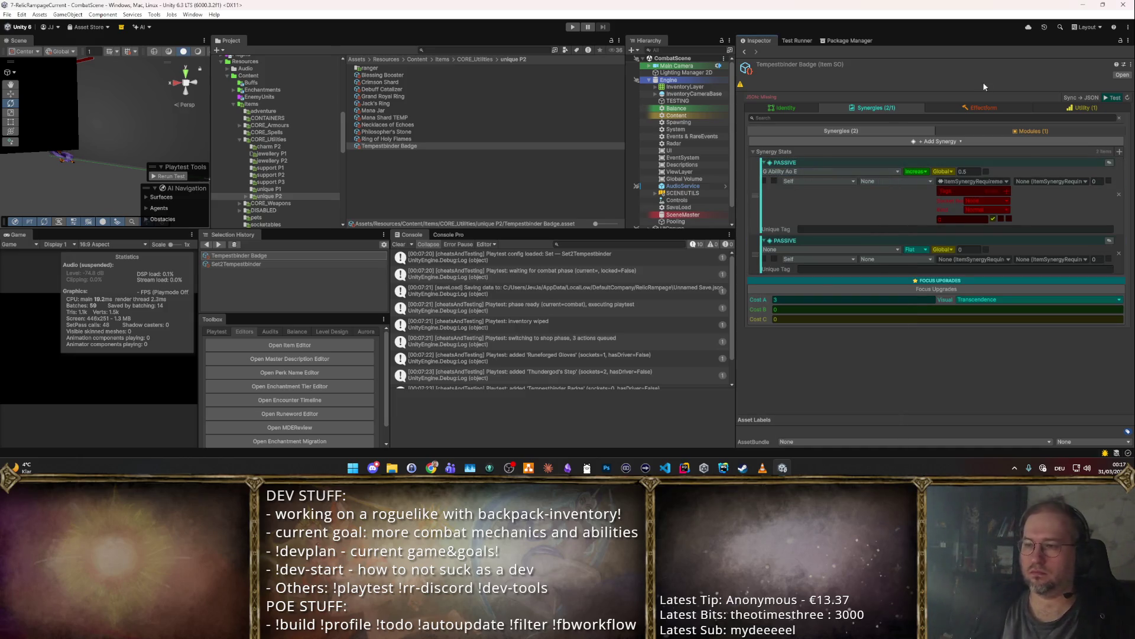
{"action": "left_click", "coordinate": [944, 171]}
{"action": "left_click", "coordinate": [948, 175]}
{"action": "left_click", "coordinate": [946, 172]}
{"action": "left_click", "coordinate": [947, 200]}
- Make the passive a Flat bonus of 1 with requirement None
{"action": "left_click", "coordinate": [917, 172]}
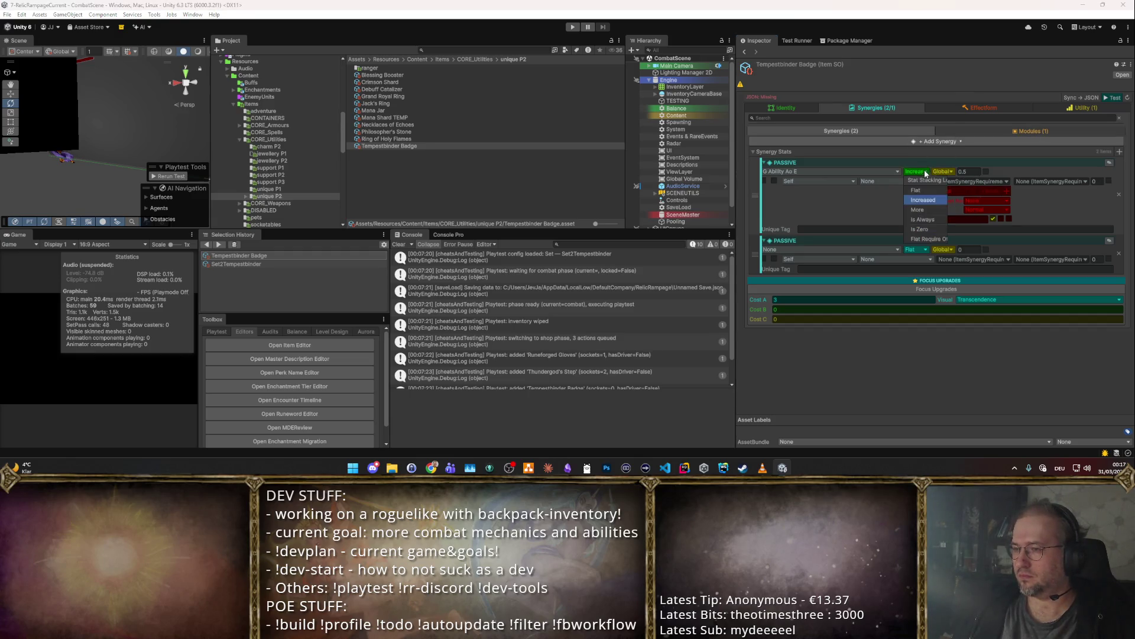
{"action": "left_click", "coordinate": [920, 190]}
{"action": "left_click", "coordinate": [963, 172]}
{"action": "type", "text": "1"}
{"action": "key", "text": "Return"}
{"action": "left_click", "coordinate": [1008, 181]}
{"action": "left_click", "coordinate": [988, 201]}
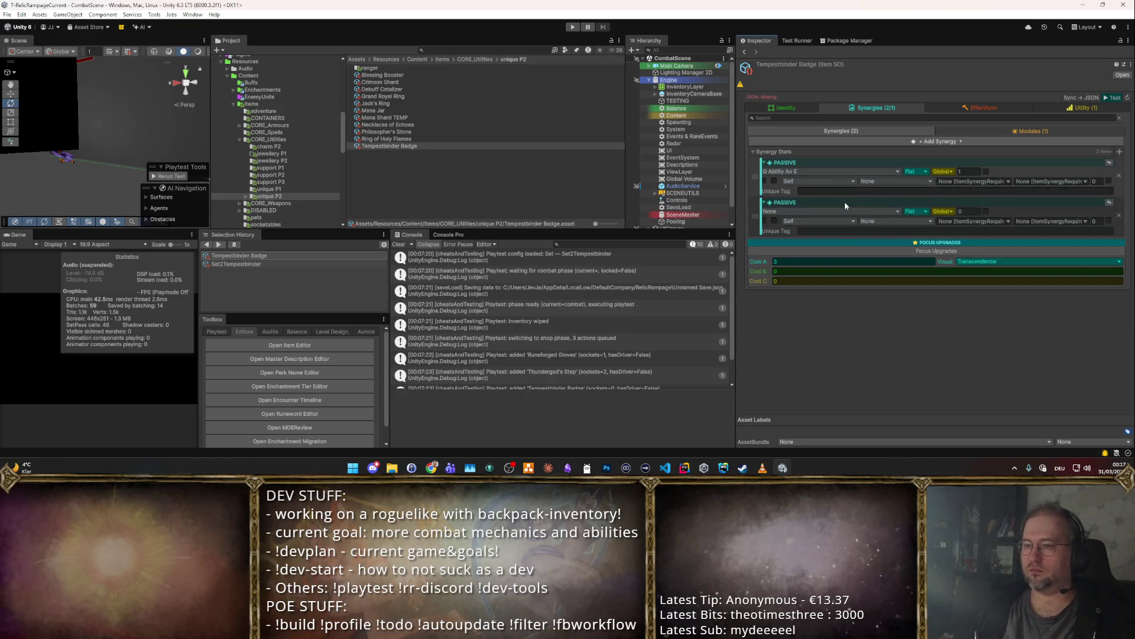
{"action": "left_click", "coordinate": [1119, 152]}
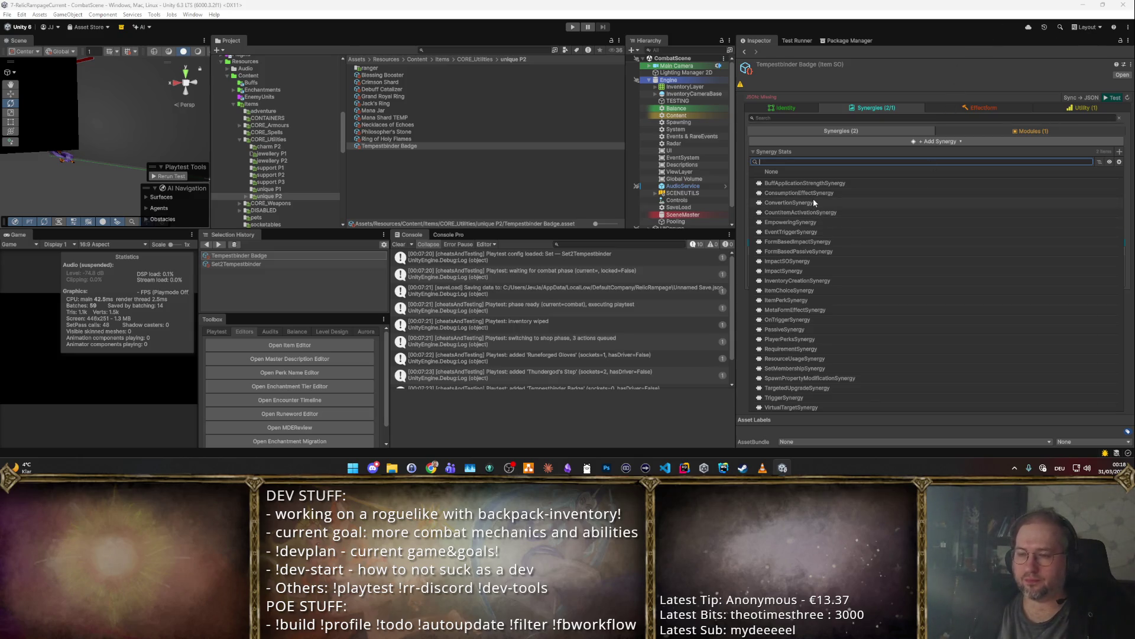
- Add a ConvertSynergy to the badge, keeping Dexterity as its source stat
{"action": "left_click", "coordinate": [793, 202]}
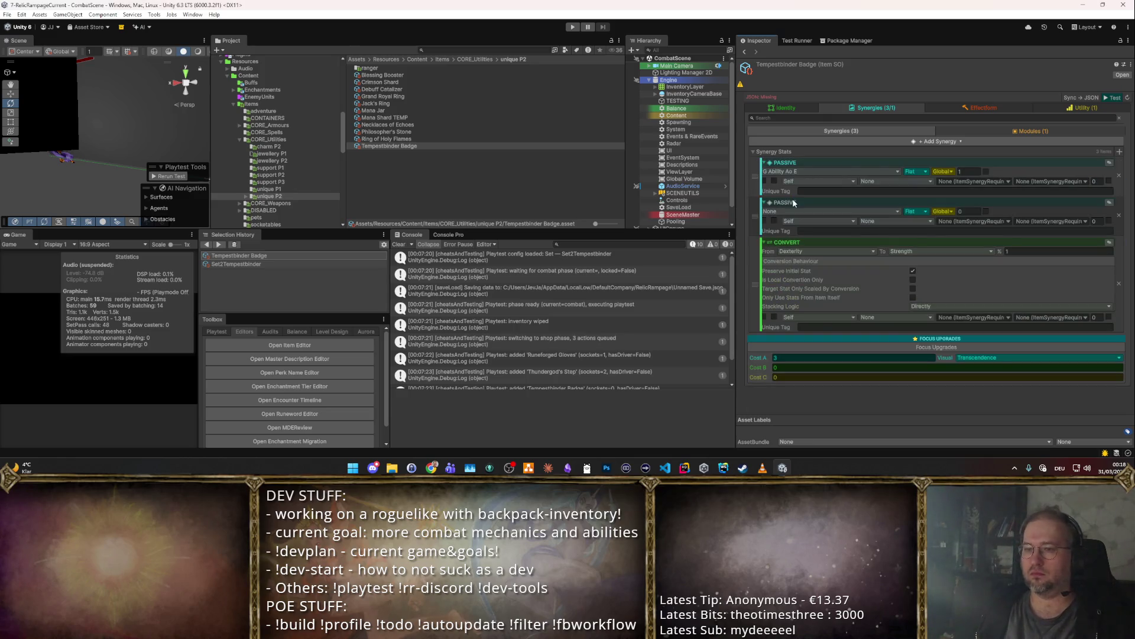
{"action": "left_click", "coordinate": [850, 253]}
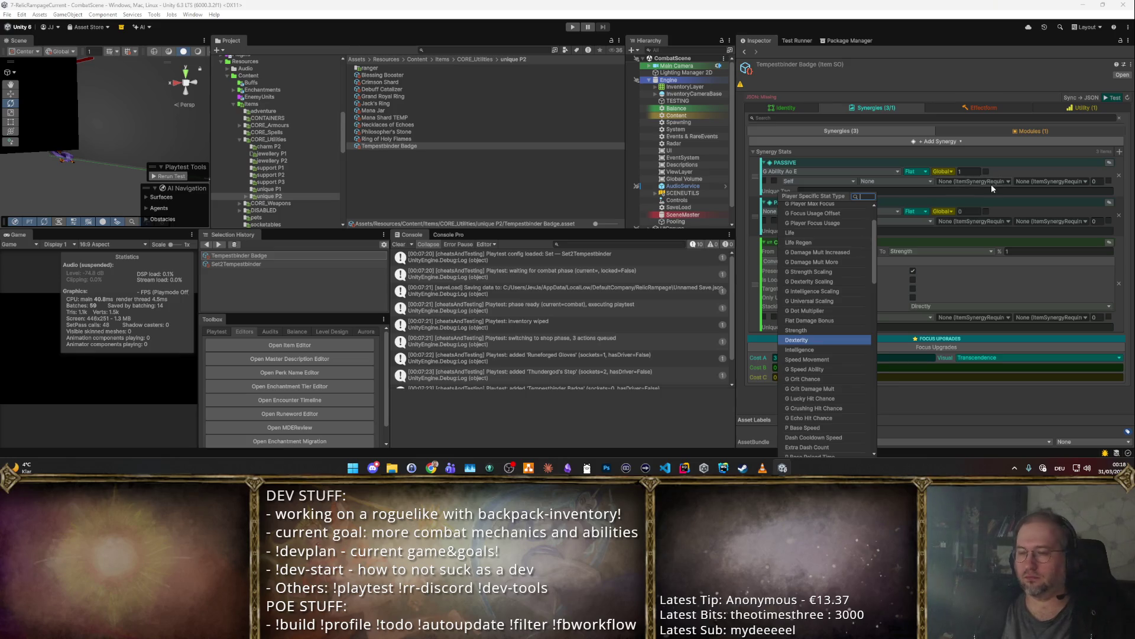
{"action": "left_click", "coordinate": [946, 276]}
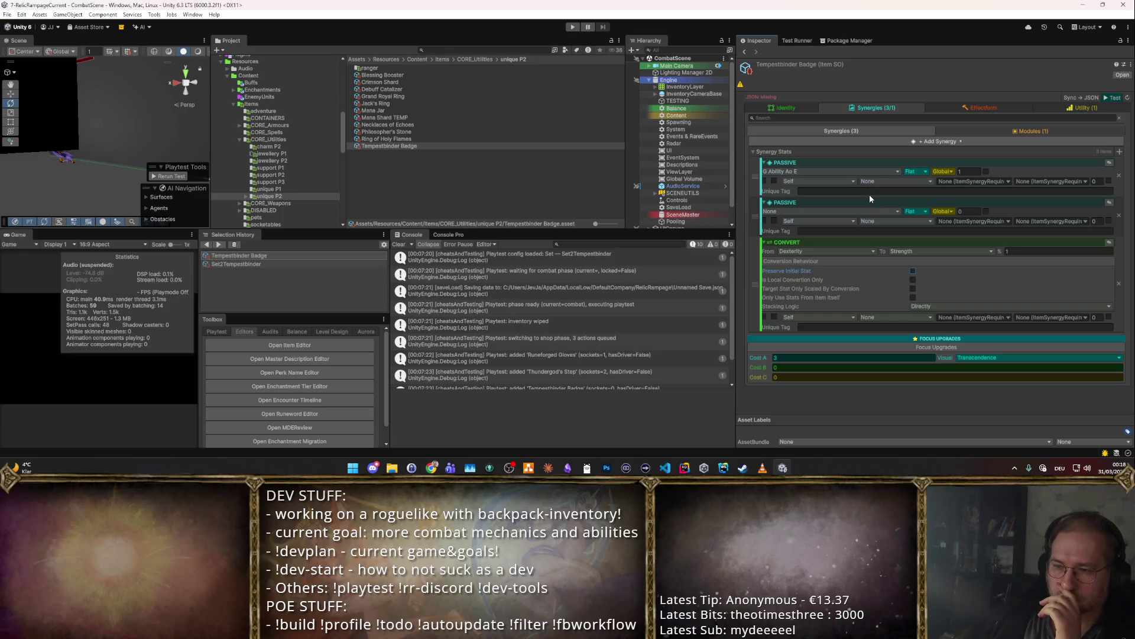
- Remove the Convert synergy and the empty second passive synergy
{"action": "left_click", "coordinate": [1119, 284]}
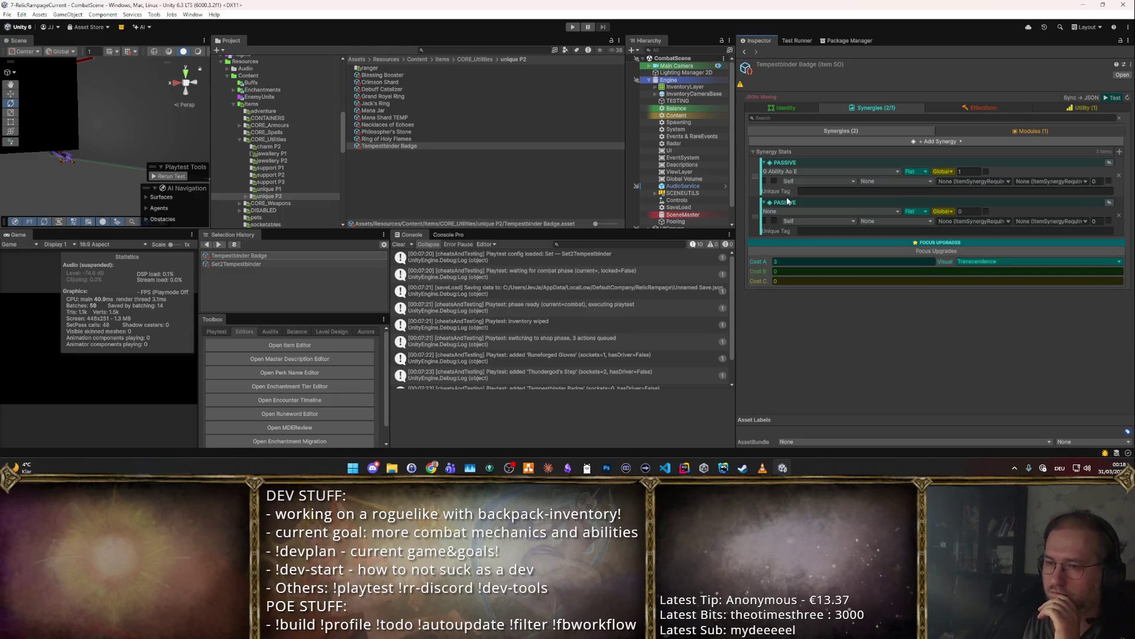
{"action": "left_click", "coordinate": [803, 212]}
{"action": "scroll", "coordinate": [808, 276], "scroll_direction": "down", "scroll_amount": 3}
{"action": "key", "text": "Escape"}
{"action": "left_click", "coordinate": [1120, 215]}
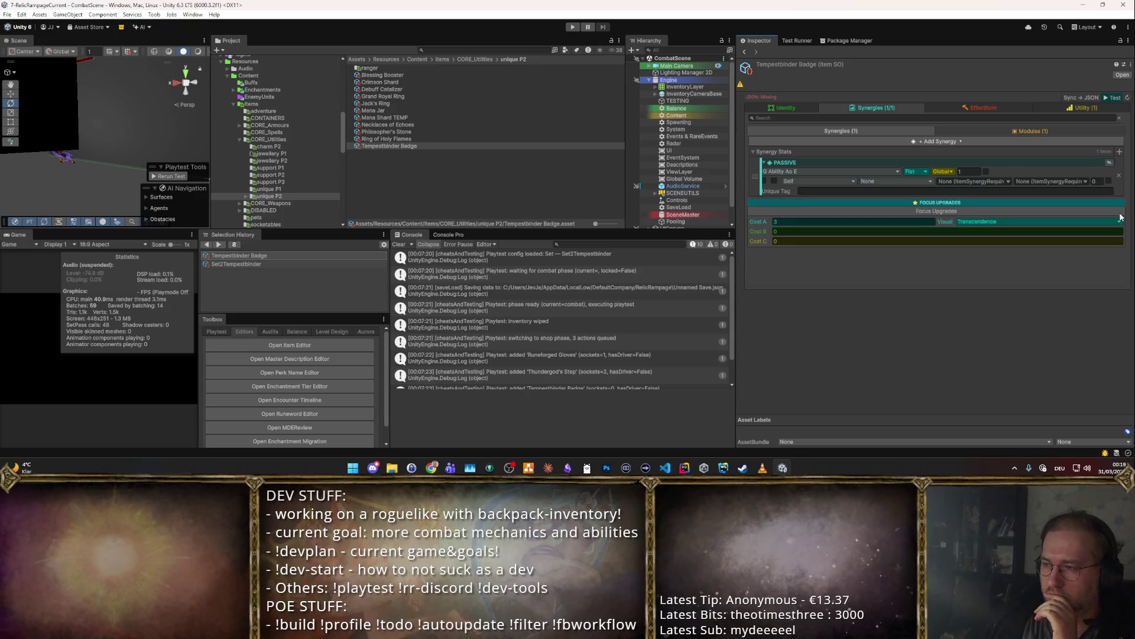
- Set the badge's passive stat to Ability Quantity
{"action": "left_click", "coordinate": [1120, 152]}
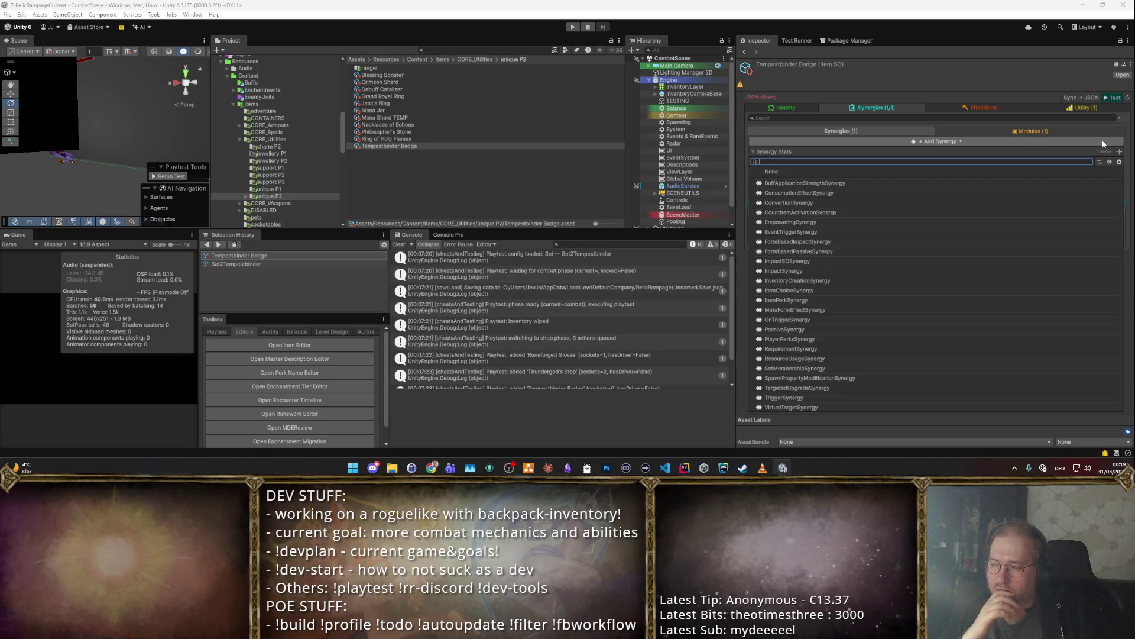
{"action": "key", "text": "Escape"}
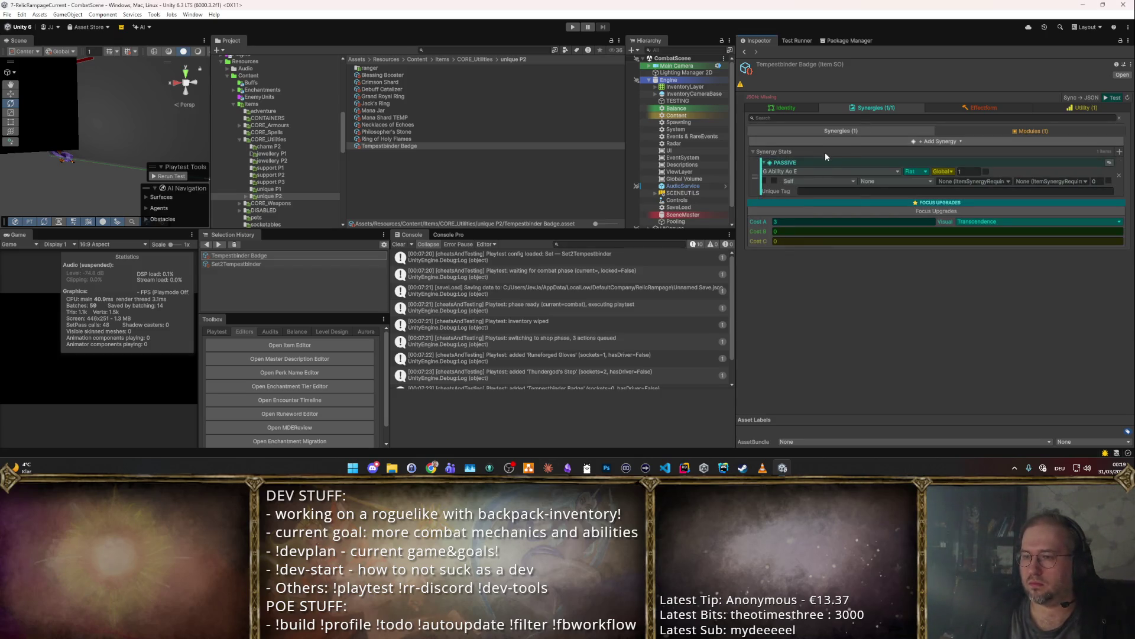
{"action": "left_click", "coordinate": [814, 171]}
{"action": "type", "text": "Spl"}
{"action": "key", "text": "Down"}
{"action": "key", "text": "Return"}
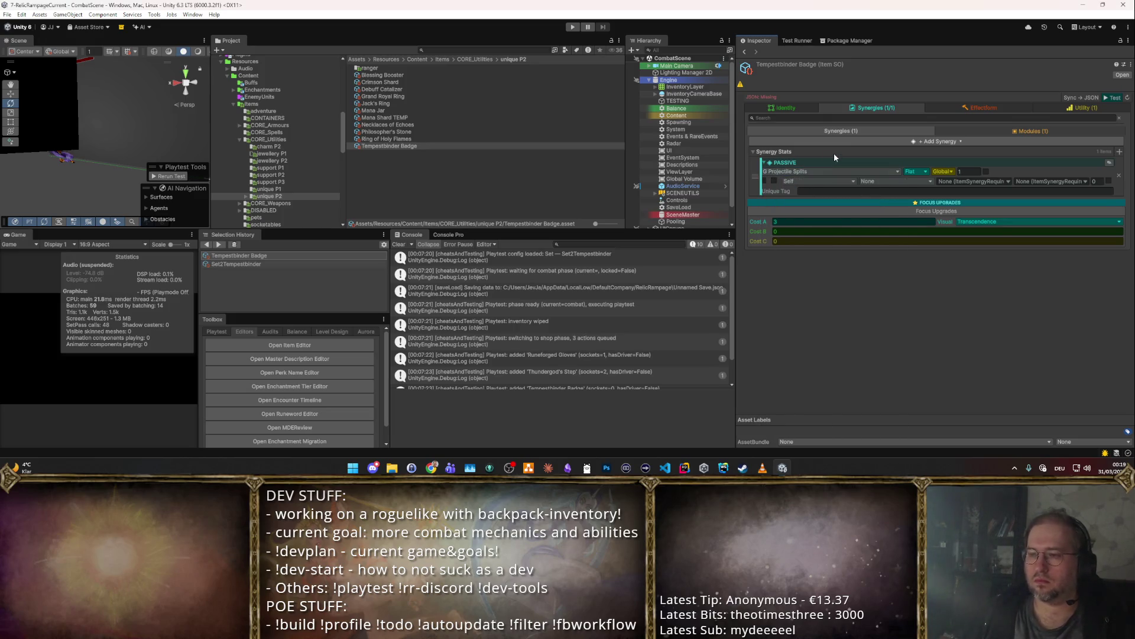
{"action": "left_click", "coordinate": [834, 169]}
{"action": "type", "text": "Qu"}
{"action": "key", "text": "Down"}
{"action": "key", "text": "Return"}
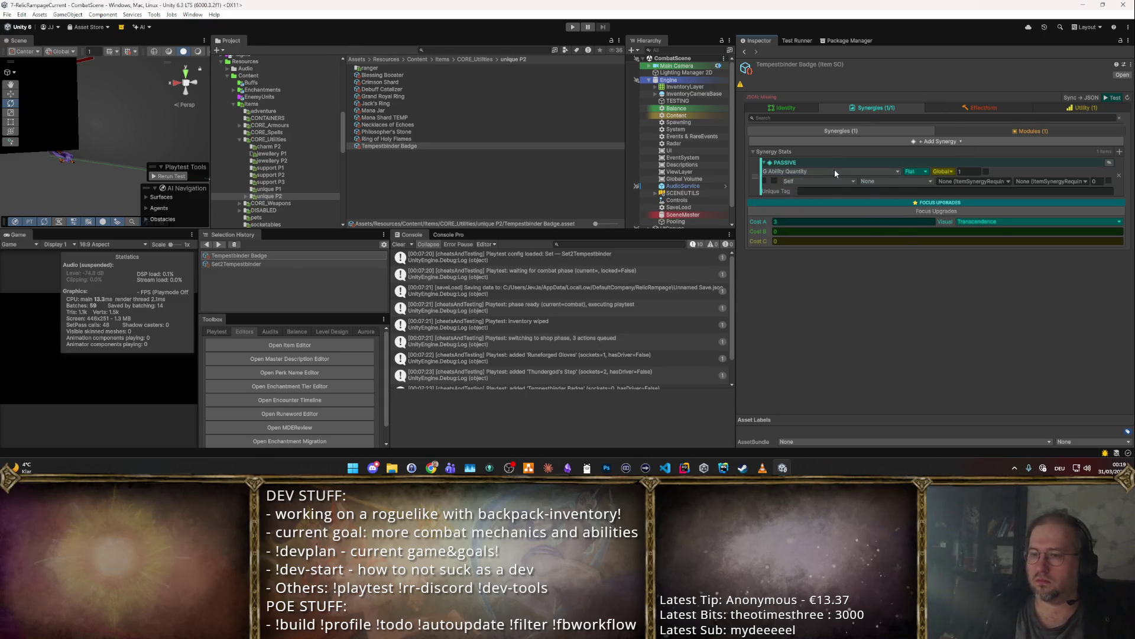
- Duplicate the passive twice, setting the copies to Projectile Splits and Ability AoE
{"action": "right_click", "coordinate": [749, 179]}
{"action": "left_click", "coordinate": [839, 215]}
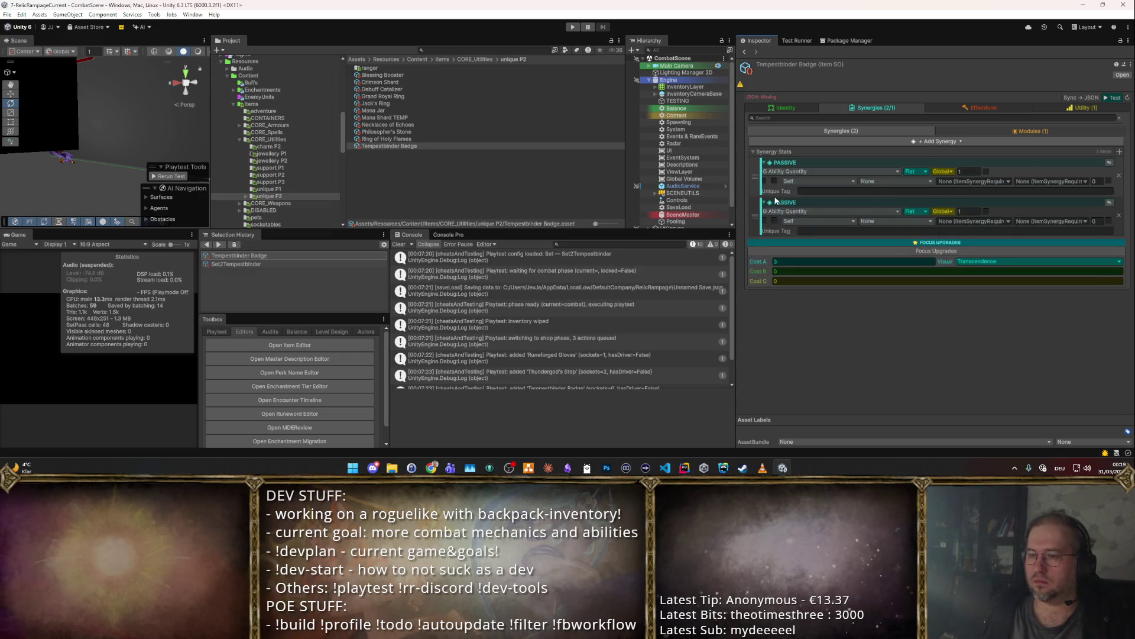
{"action": "left_click", "coordinate": [790, 212]}
{"action": "type", "text": "Spl"}
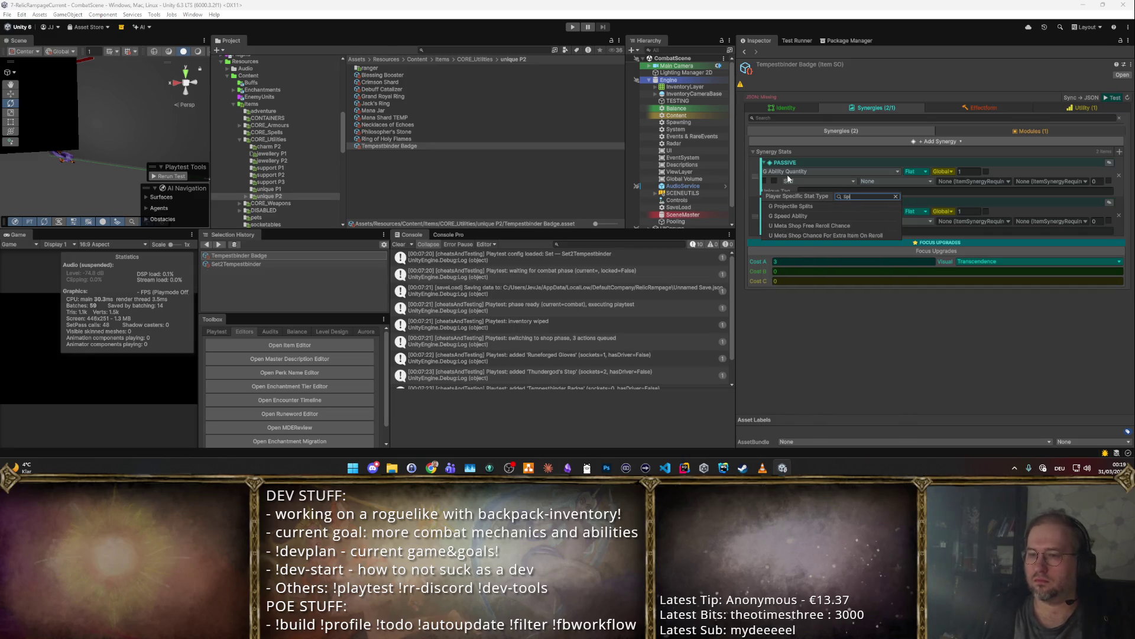
{"action": "key", "text": "Return"}
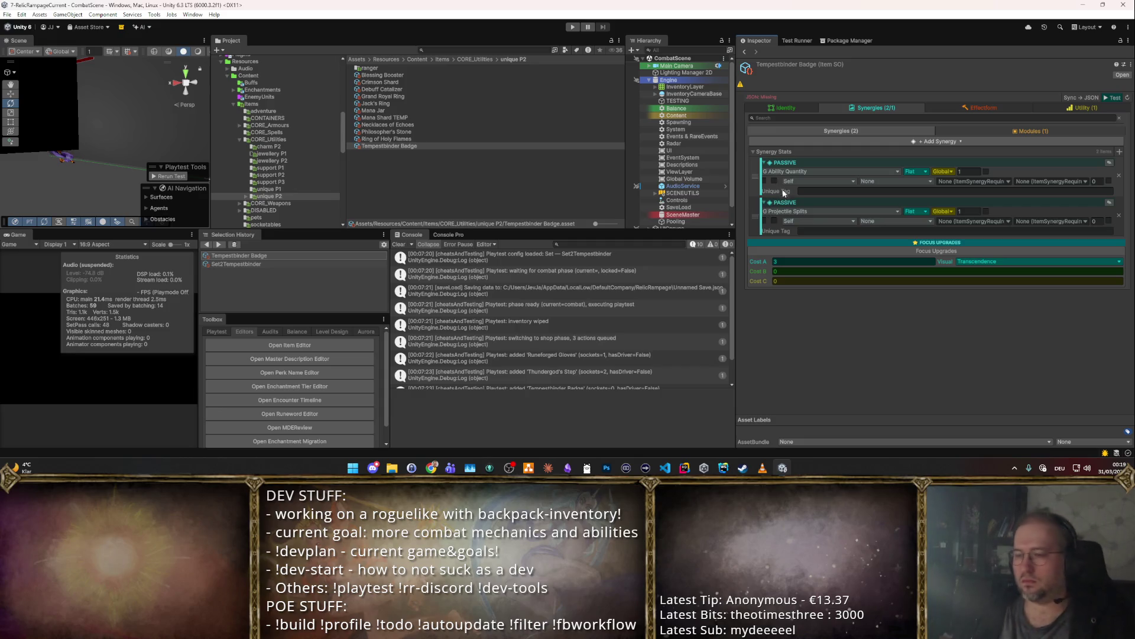
{"action": "right_click", "coordinate": [766, 212]}
{"action": "left_click", "coordinate": [795, 239]}
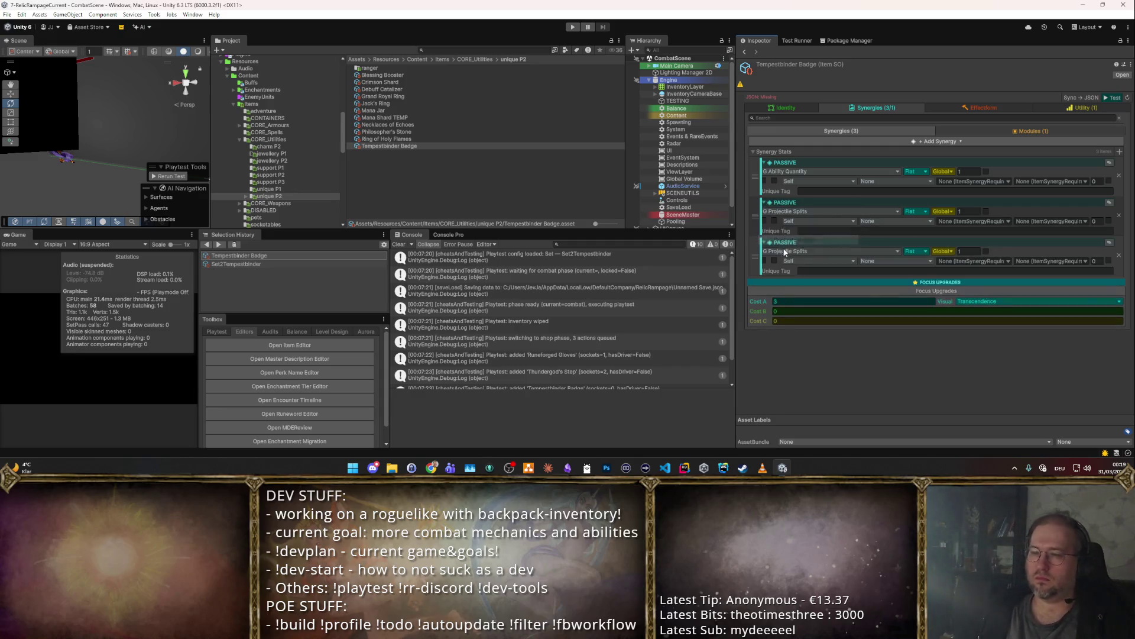
{"action": "left_click", "coordinate": [803, 251]}
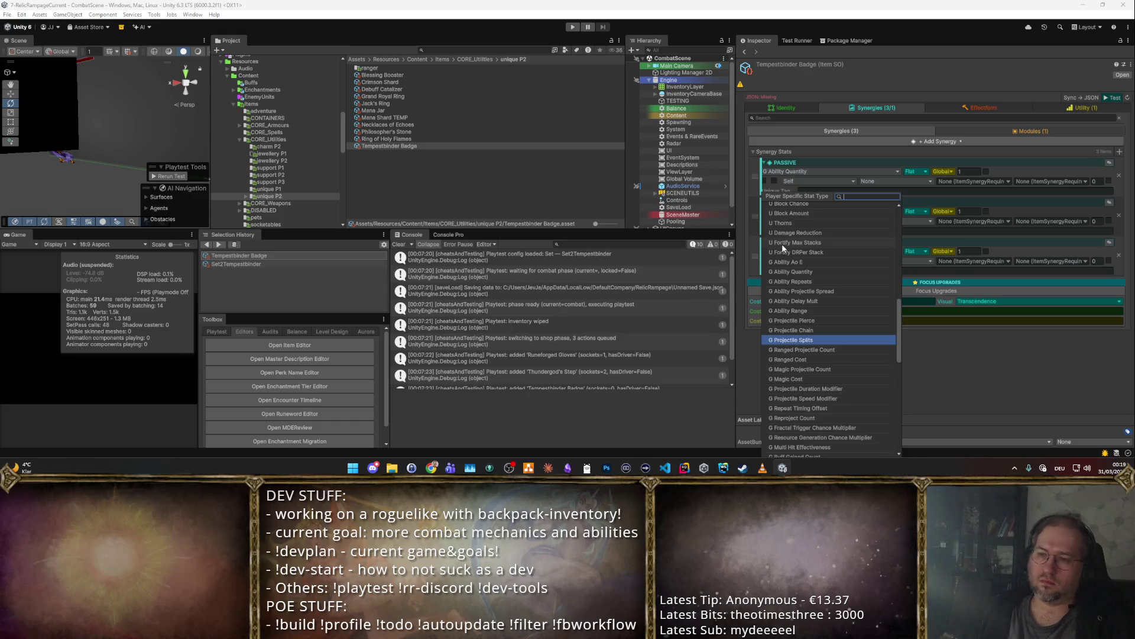
{"action": "type", "text": "AoE"}
{"action": "key", "text": "Return"}
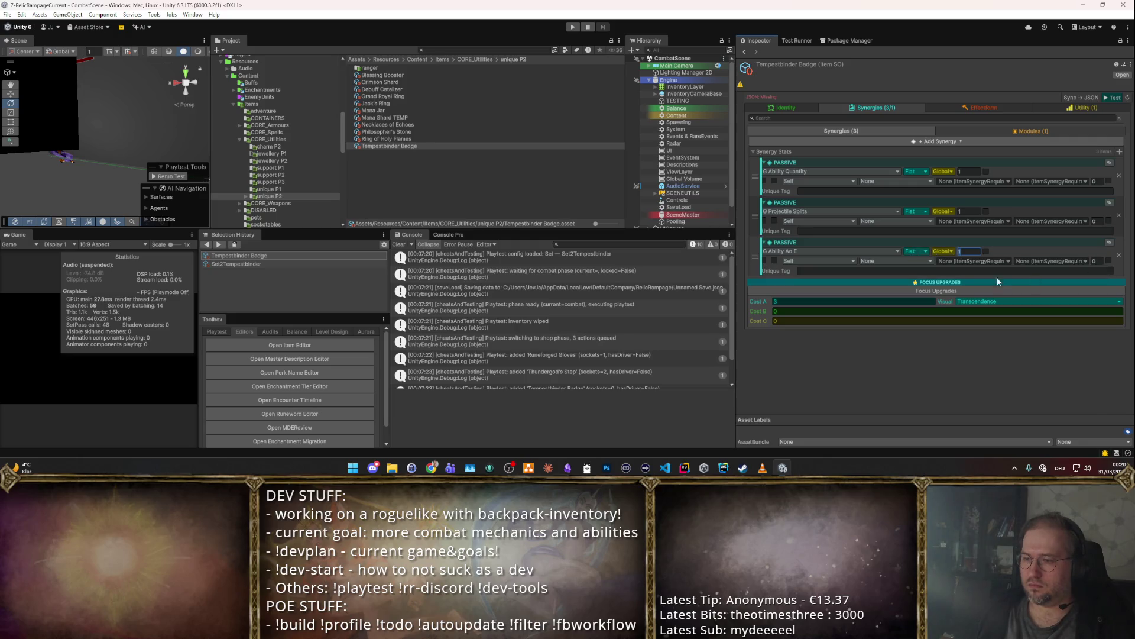
- Give the Ability AoE passive an ItemSynergyRequirement and start a playtest
{"action": "left_click", "coordinate": [1009, 262]}
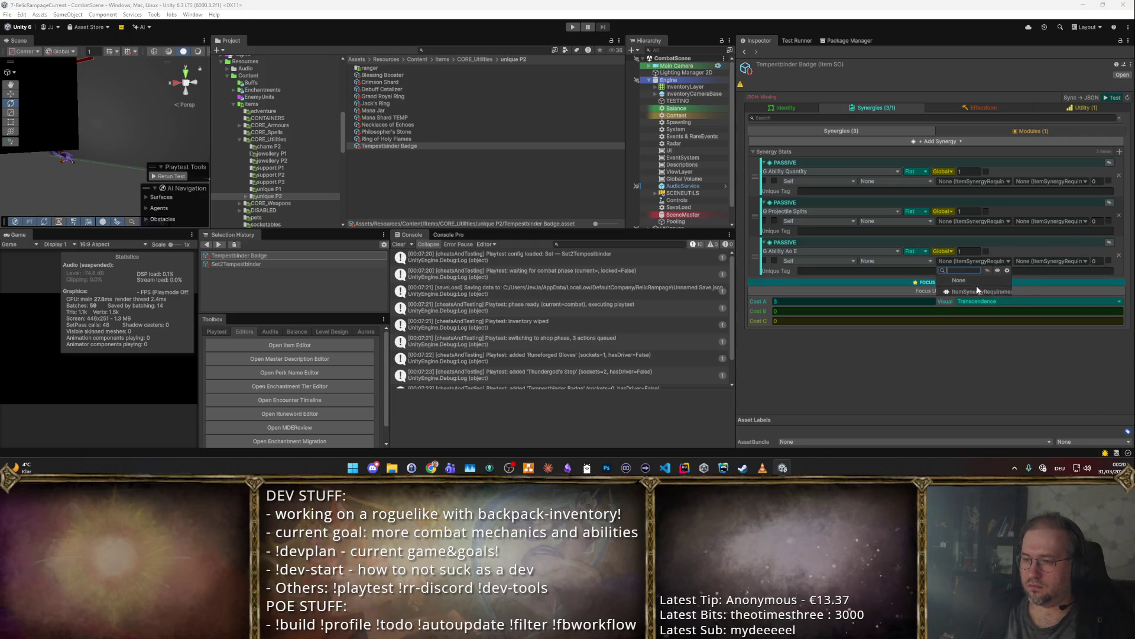
{"action": "left_click", "coordinate": [979, 291]}
{"action": "key", "text": "ctrl+p"}
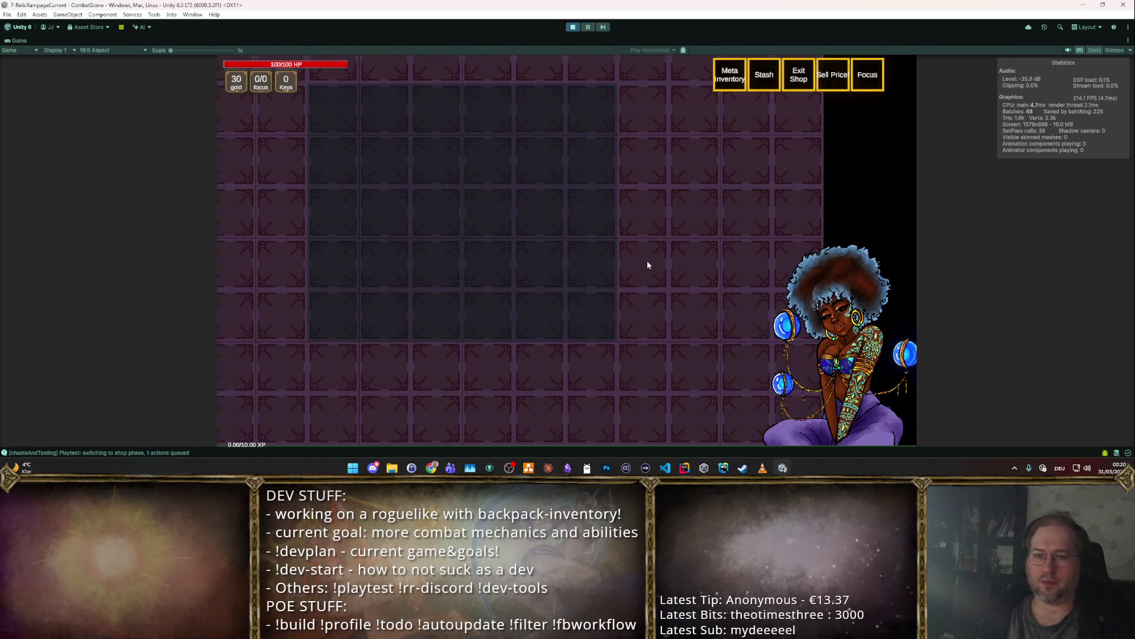
- Move the badge in the shop, try its focus upgrade, then stop the playtest
{"action": "mouse_move", "coordinate": [332, 286]}
{"action": "left_mouse_down"}
{"action": "mouse_move", "coordinate": [486, 283]}
{"action": "mouse_move", "coordinate": [528, 299]}
{"action": "left_mouse_up"}
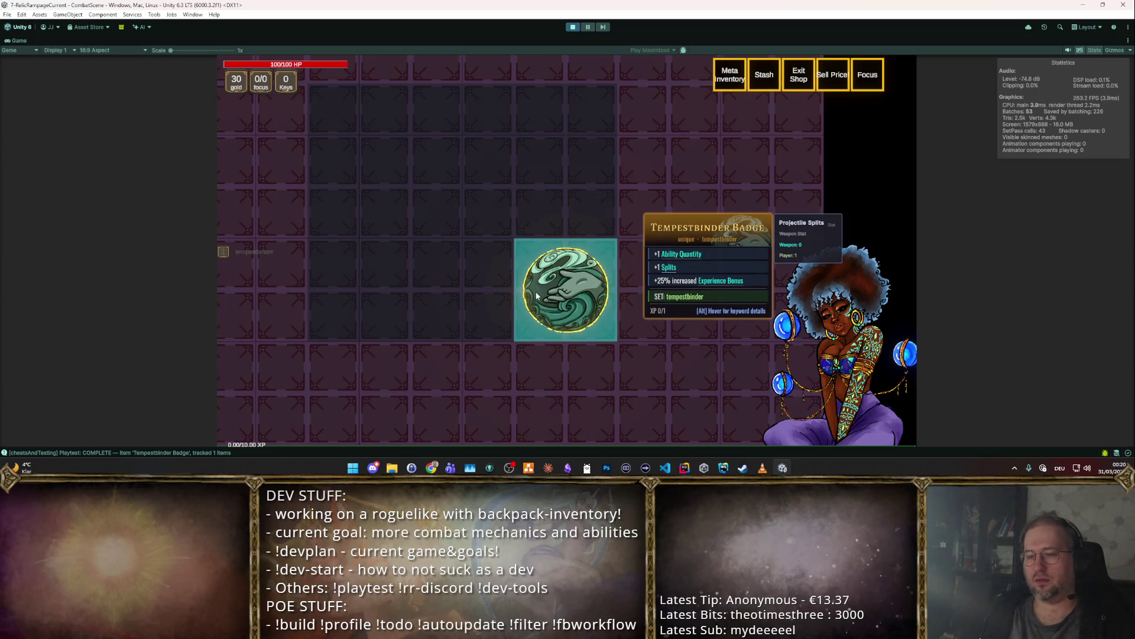
{"action": "left_click", "coordinate": [799, 74]}
{"action": "left_click", "coordinate": [564, 320]}
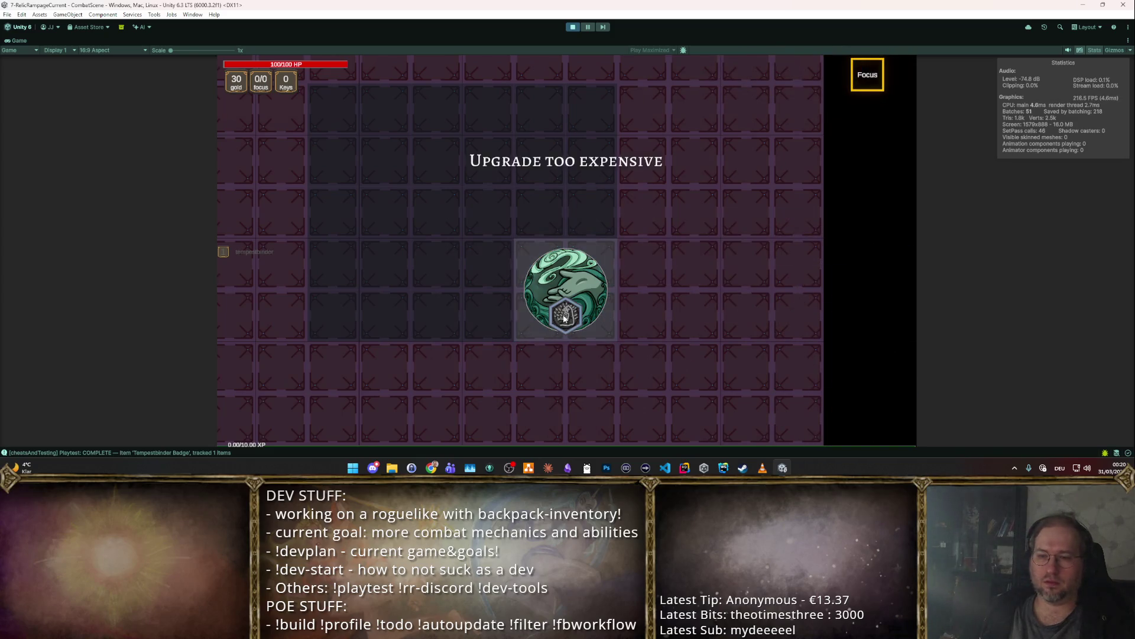
{"action": "left_click", "coordinate": [870, 83]}
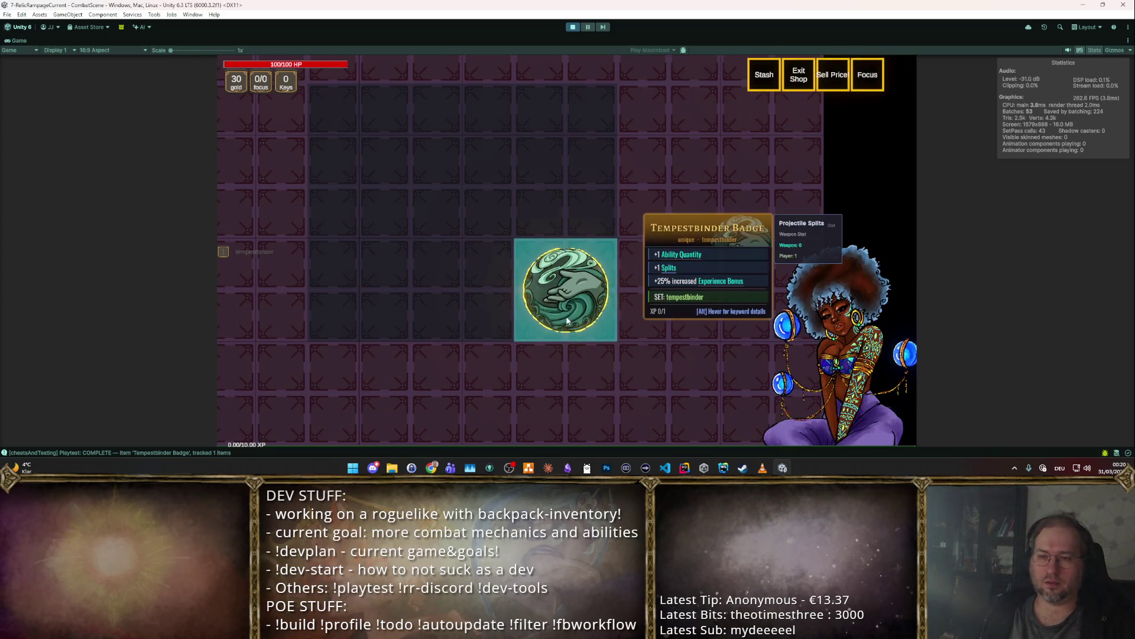
{"action": "left_click_drag", "start_coordinate": [567, 290], "coordinate": [567, 290]}
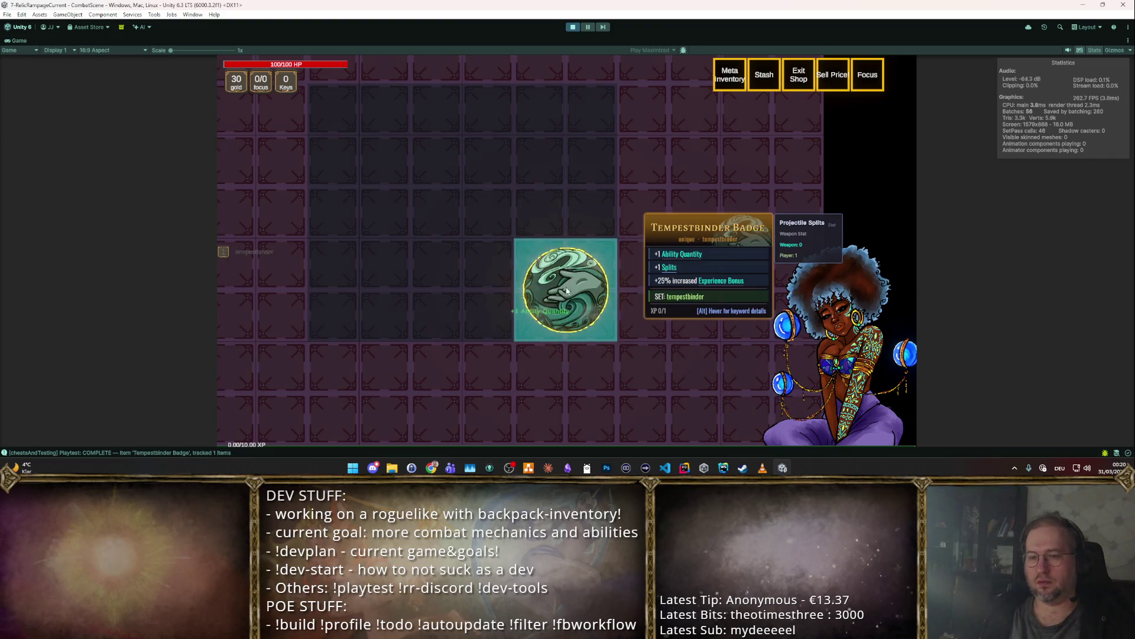
{"action": "left_click", "coordinate": [566, 30]}
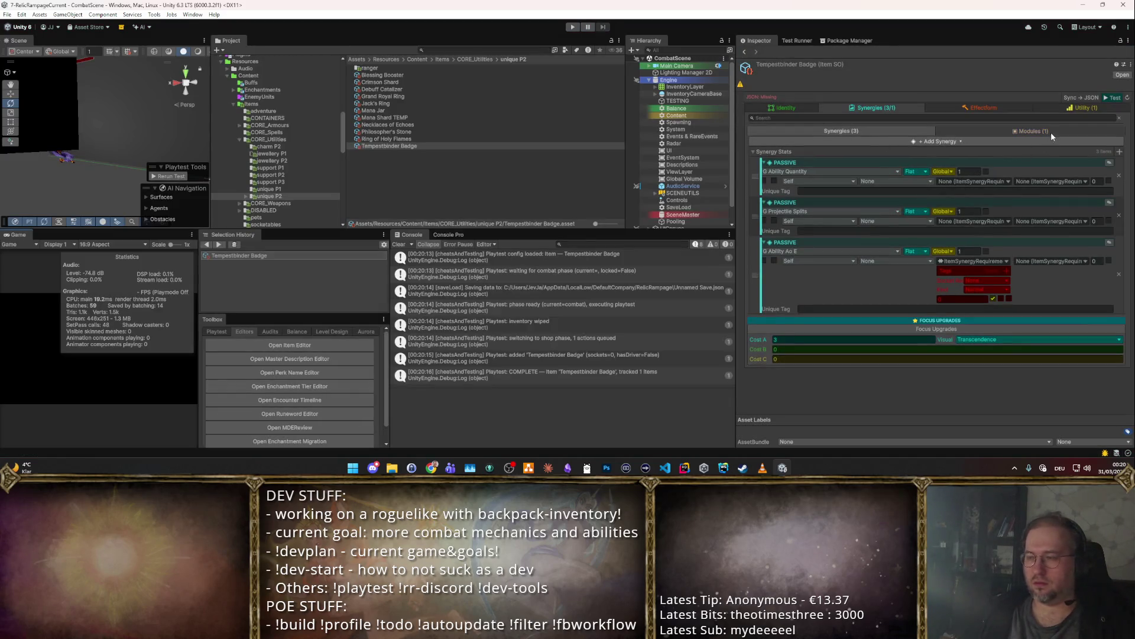
- Look through the badge's Modules and Effectform tabs, then return to Synergies
{"action": "left_click", "coordinate": [1051, 132]}
{"action": "scroll", "coordinate": [975, 173], "scroll_direction": "down", "scroll_amount": 5}
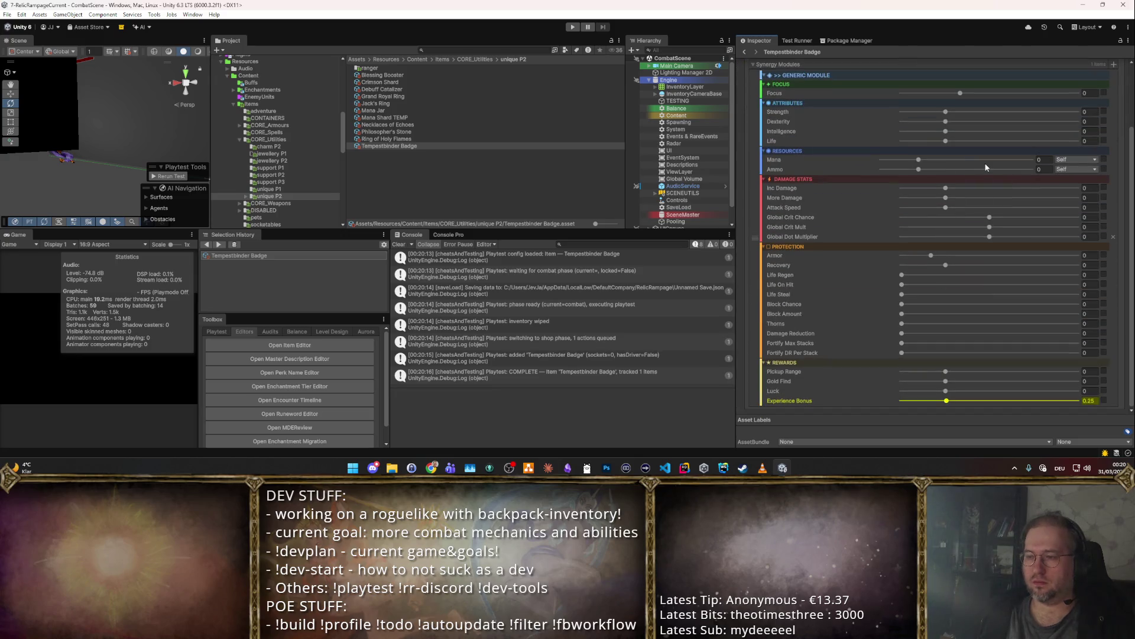
{"action": "scroll", "coordinate": [976, 177], "scroll_direction": "up", "scroll_amount": 3}
{"action": "left_click", "coordinate": [973, 109]}
{"action": "left_click", "coordinate": [881, 108]}
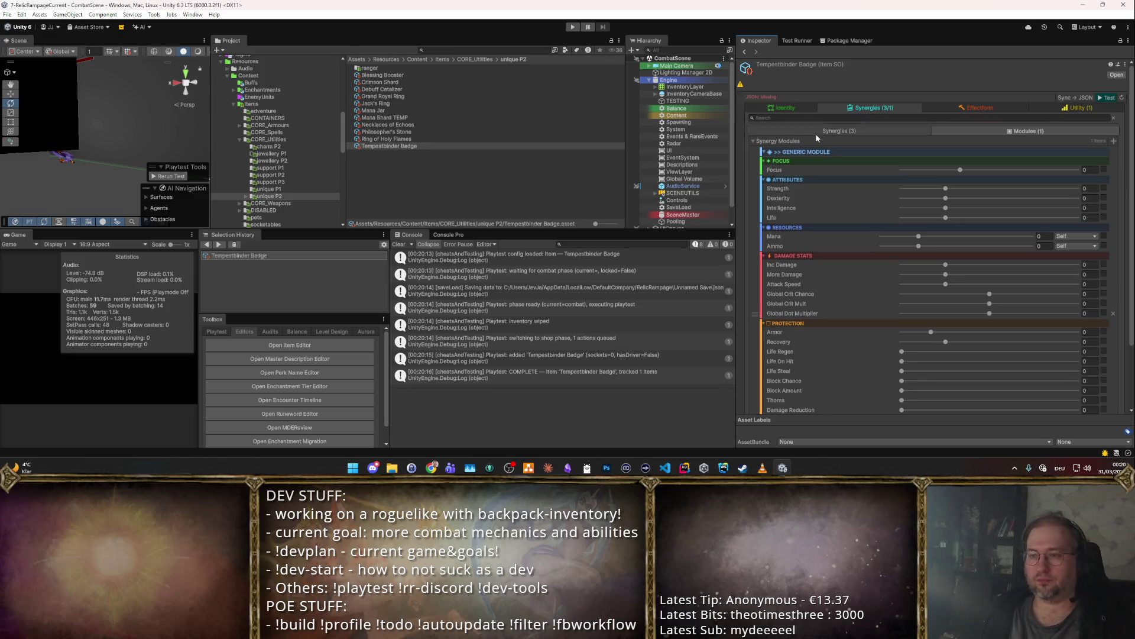
{"action": "scroll", "coordinate": [873, 360], "scroll_direction": "down", "scroll_amount": 3}
- Reselect the Tempestbinder Badge and review its Identity shape grid and shop availability settings
{"action": "left_click", "coordinate": [424, 139]}
{"action": "left_click", "coordinate": [428, 146]}
{"action": "left_click", "coordinate": [784, 109]}
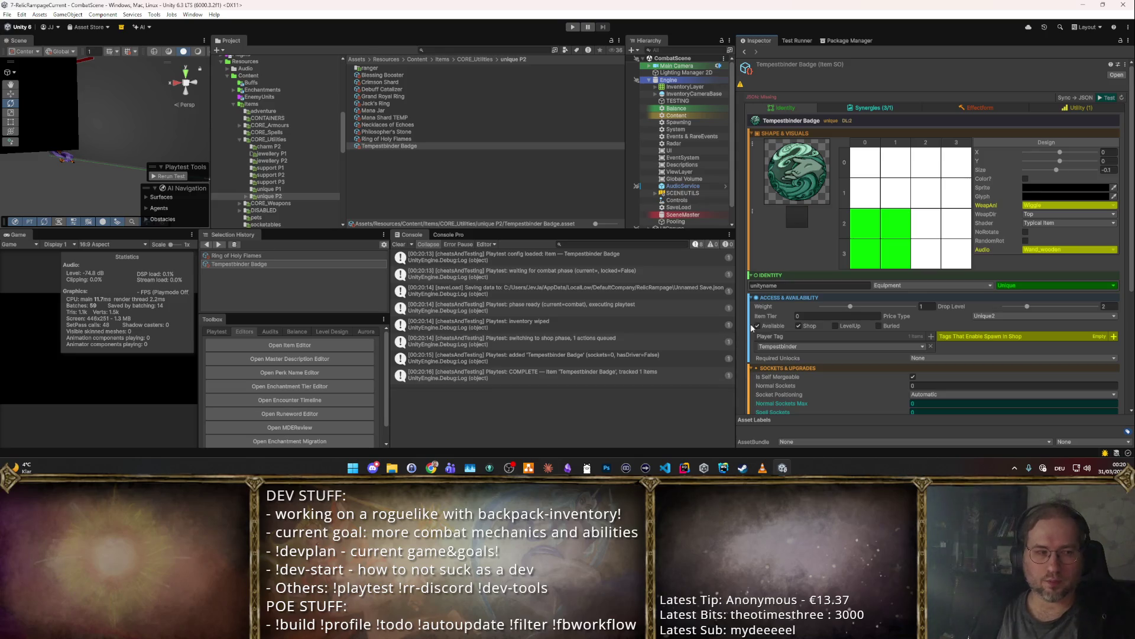
{"action": "scroll", "coordinate": [927, 215], "scroll_direction": "down", "scroll_amount": 2}
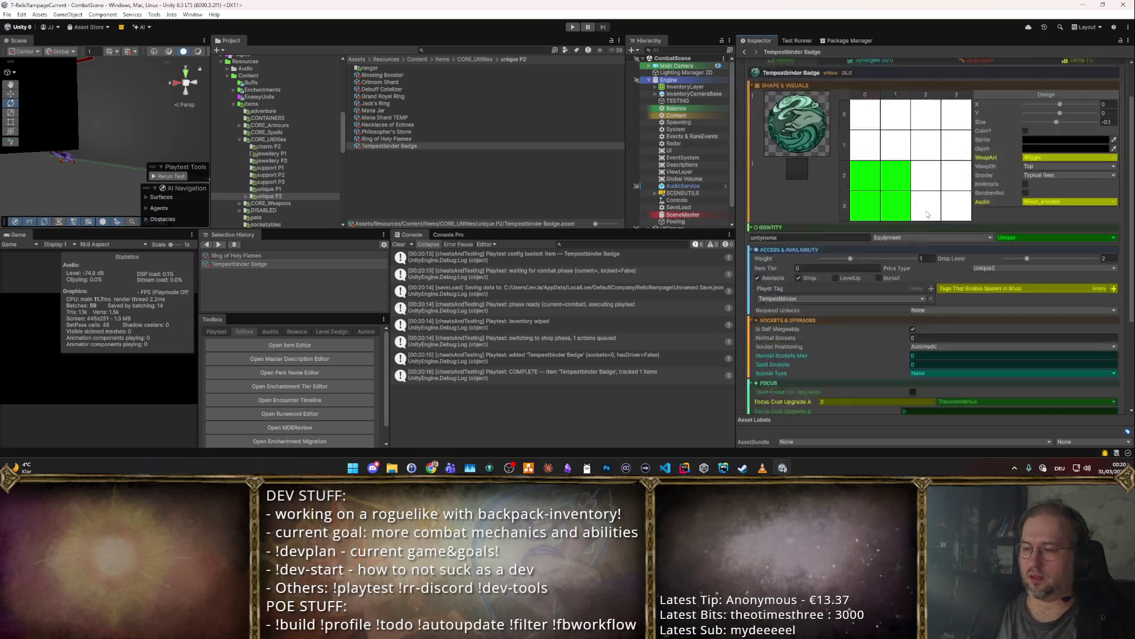
{"action": "scroll", "coordinate": [928, 214], "scroll_direction": "down", "scroll_amount": 3}
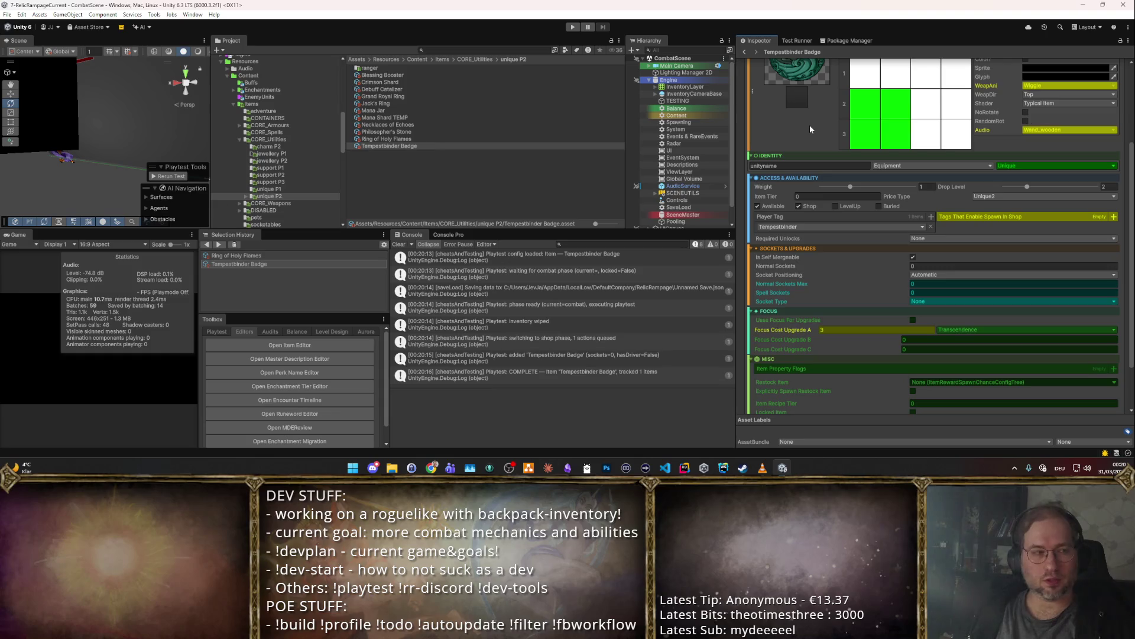
{"action": "scroll", "coordinate": [810, 126], "scroll_direction": "up", "scroll_amount": 5}
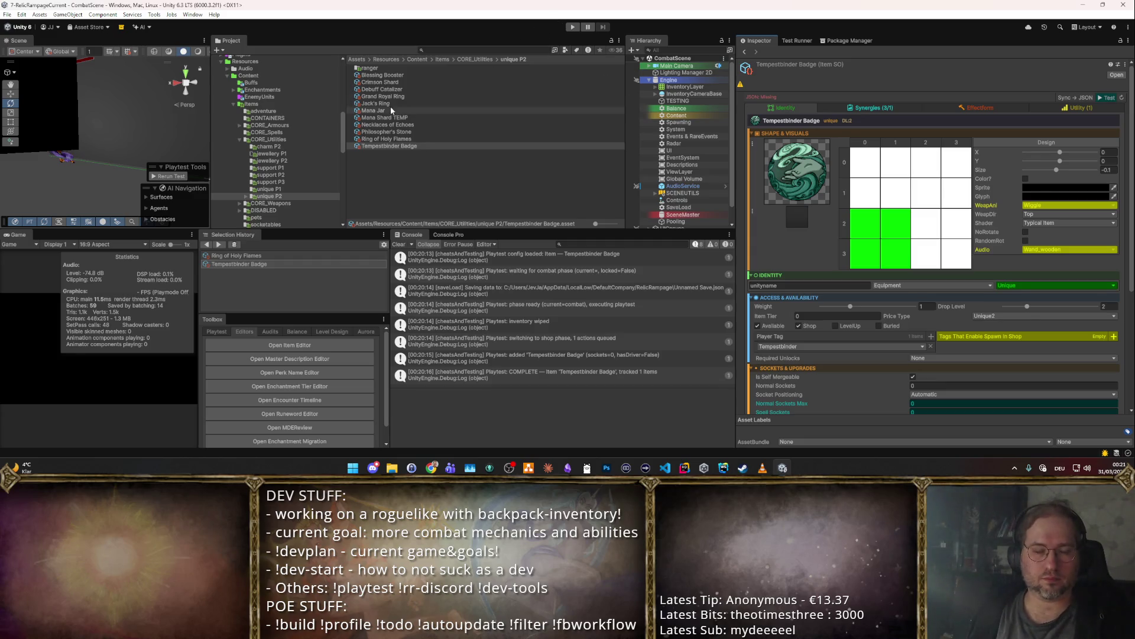
{"action": "left_click", "coordinate": [269, 132]}
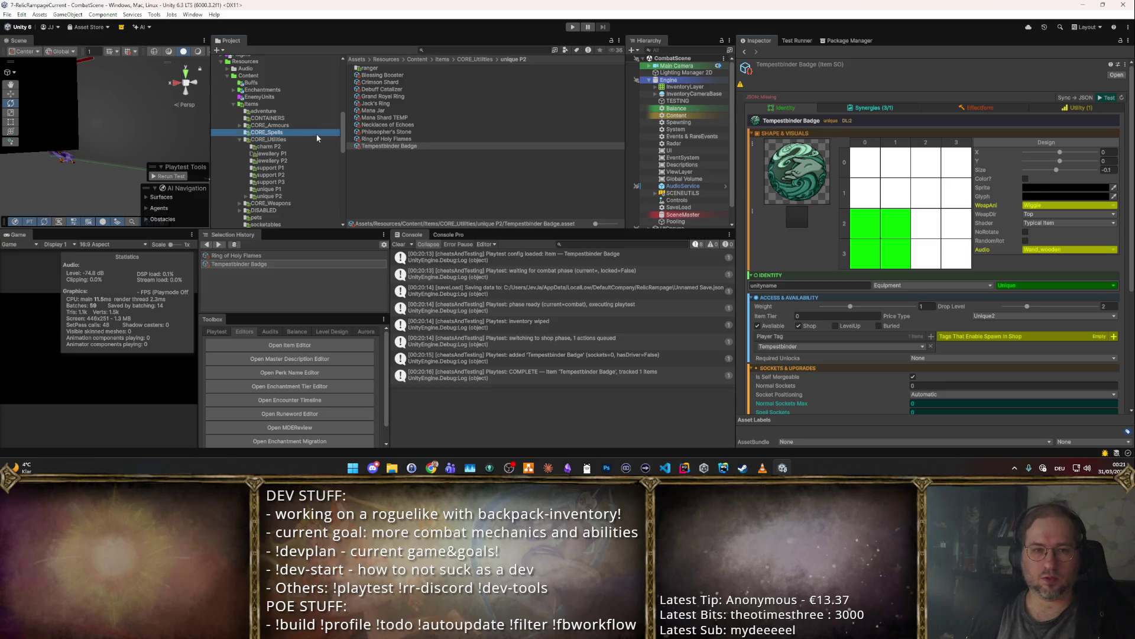
- Inspect Smite, Flame Lance, Chain Lightning, Ball Lightning and Frozen Death spell items
{"action": "left_click", "coordinate": [402, 141]}
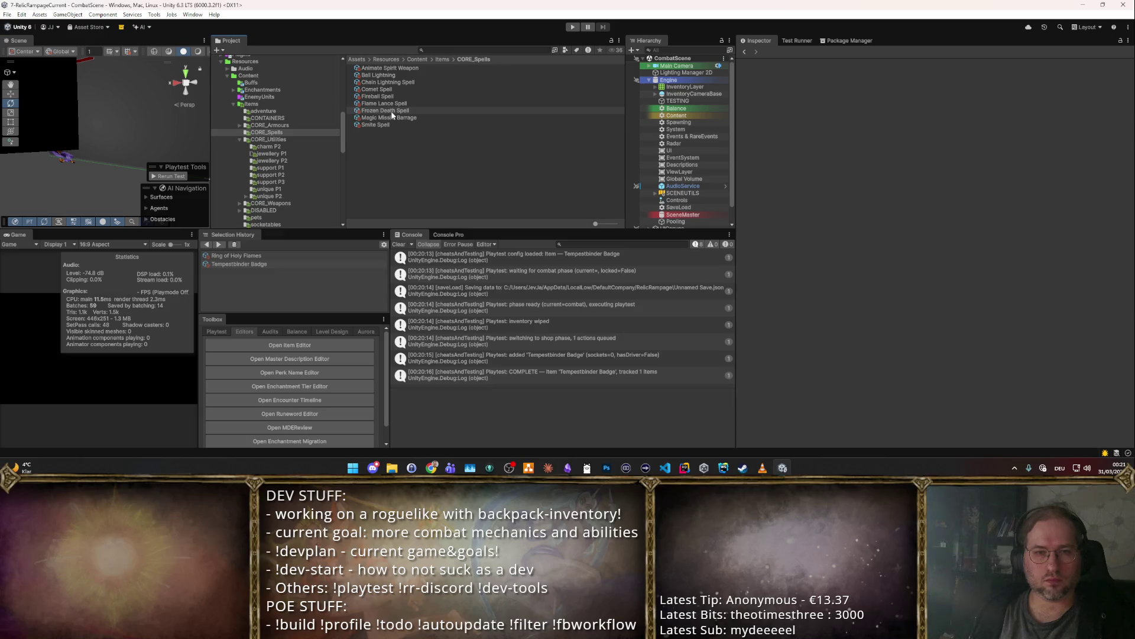
{"action": "left_click", "coordinate": [392, 124]}
{"action": "left_click", "coordinate": [417, 104]}
{"action": "left_click", "coordinate": [410, 82]}
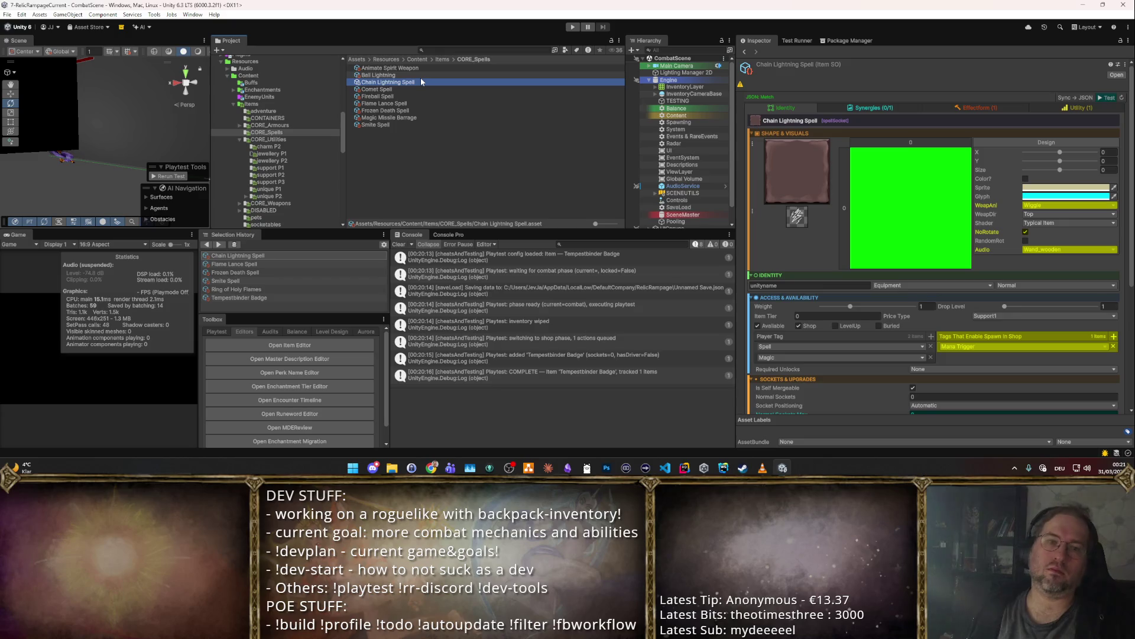
{"action": "key", "text": "Up"}
{"action": "key", "text": "Up"}
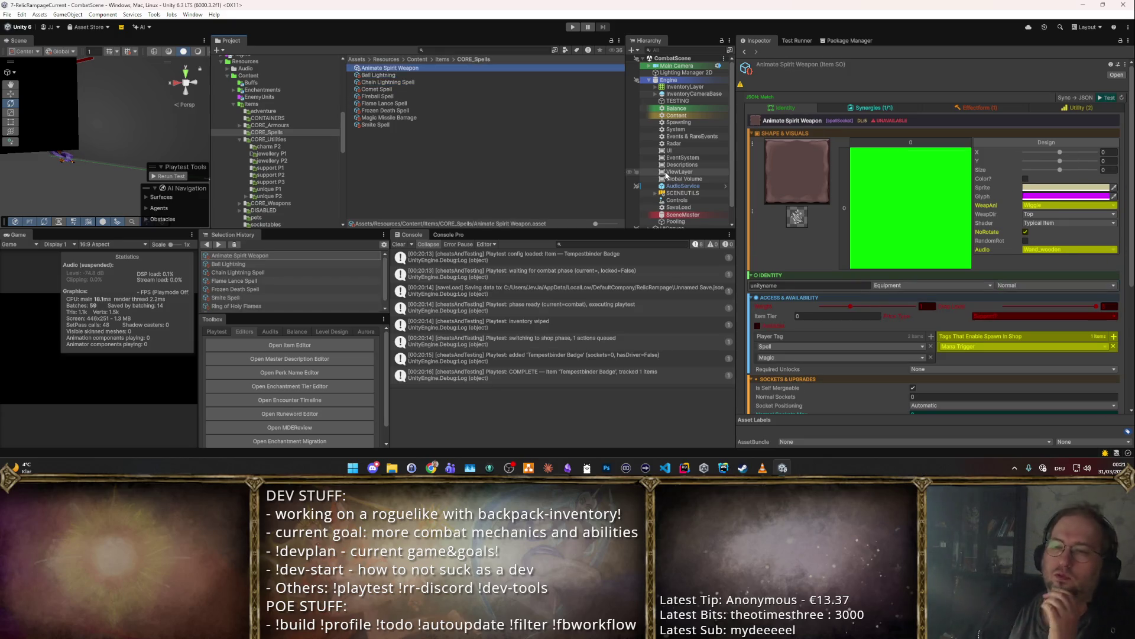
{"action": "key", "text": "Down"}
{"action": "key", "text": "Down"}
{"action": "key", "text": "Down"}
{"action": "key", "text": "Down"}
{"action": "key", "text": "Down"}
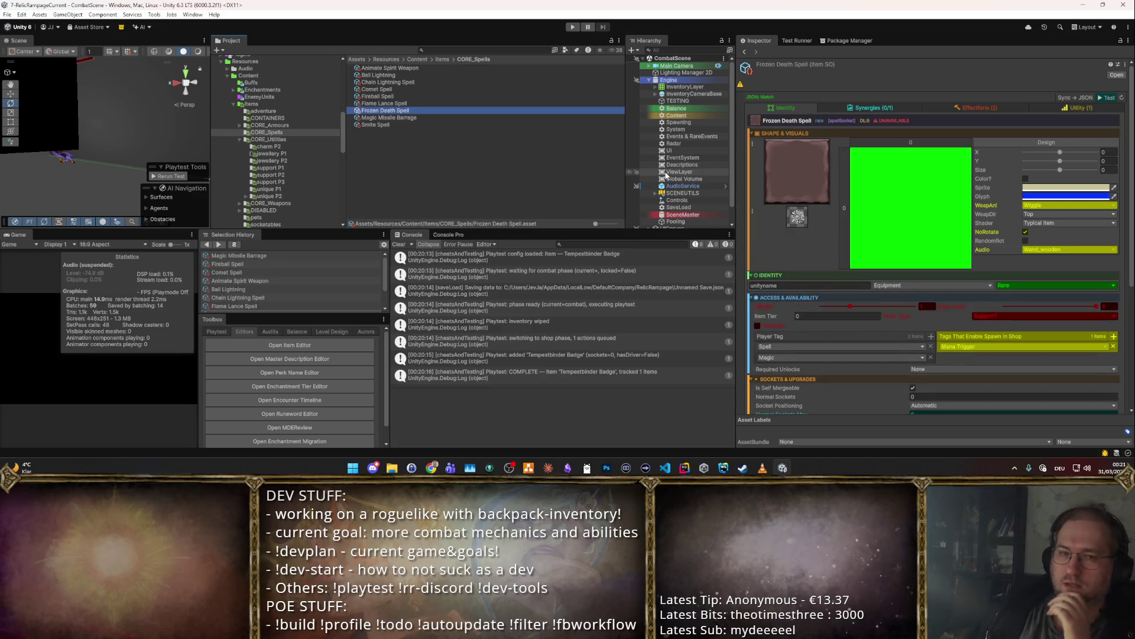
{"action": "key", "text": "Up"}
{"action": "key", "text": "Up"}
{"action": "key", "text": "Up"}
- Duplicate Fireball Spell and rename the copy 'Tempestwave Spell'
{"action": "key", "text": "ctrl+d"}
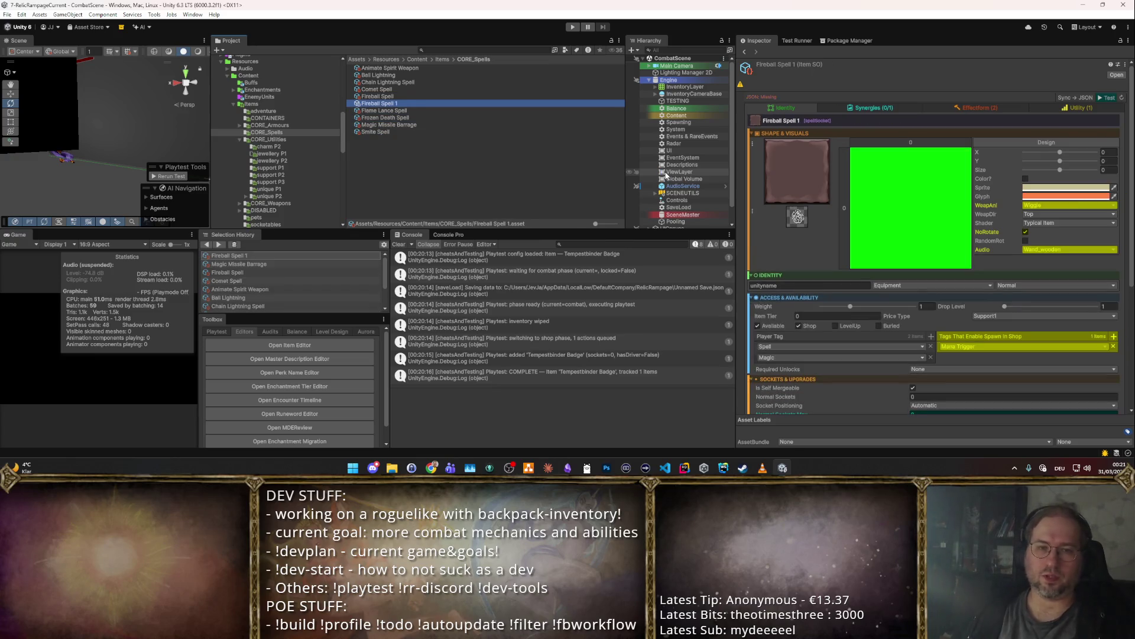
{"action": "type", "text": "T"}
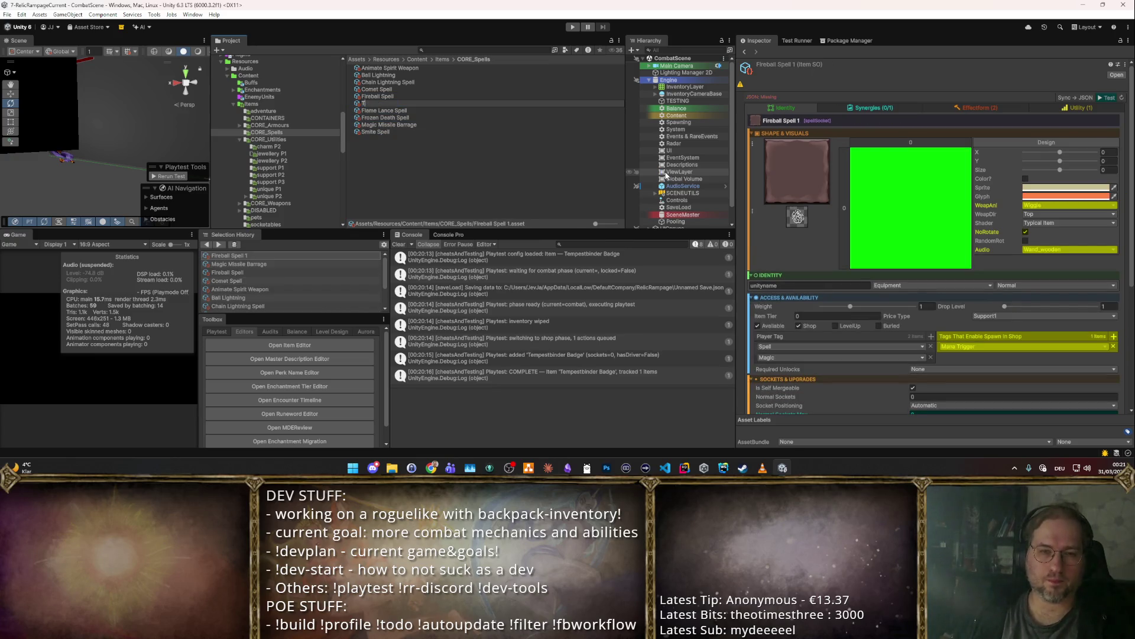
{"action": "type", "text": "empestwave"}
{"action": "key", "text": "Return"}
{"action": "key", "text": "F2"}
{"action": "key", "text": "End"}
{"action": "type", "text": "Spell"}
{"action": "key", "text": "Return"}
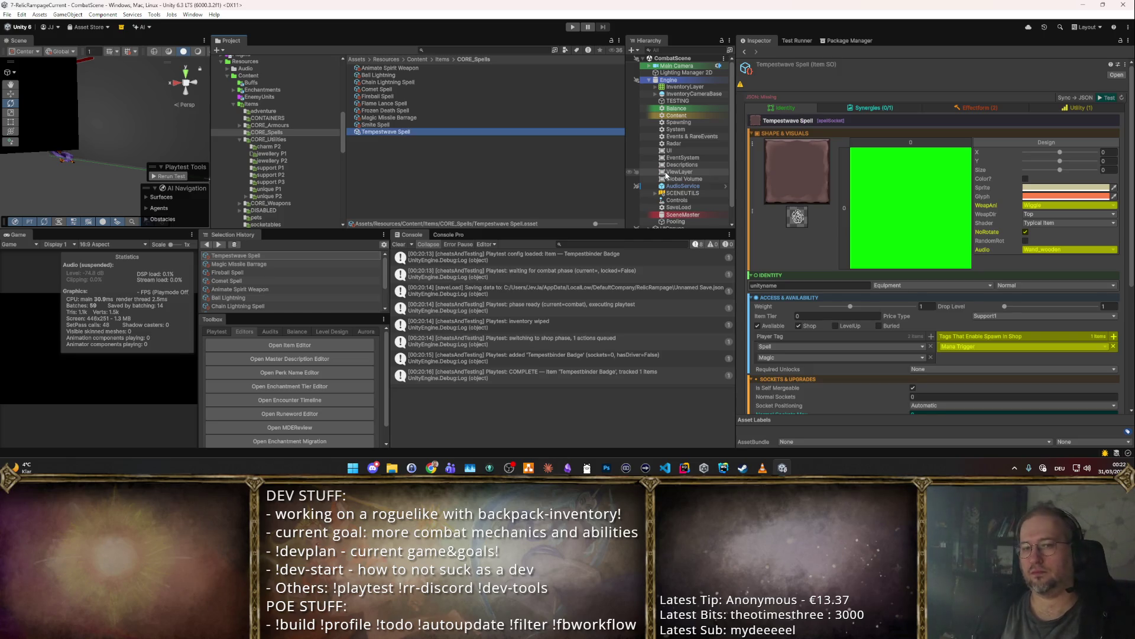
- Pick a new glyph from the sprite picker as the spell's icon
{"action": "scroll", "coordinate": [965, 264], "scroll_direction": "down", "scroll_amount": 5}
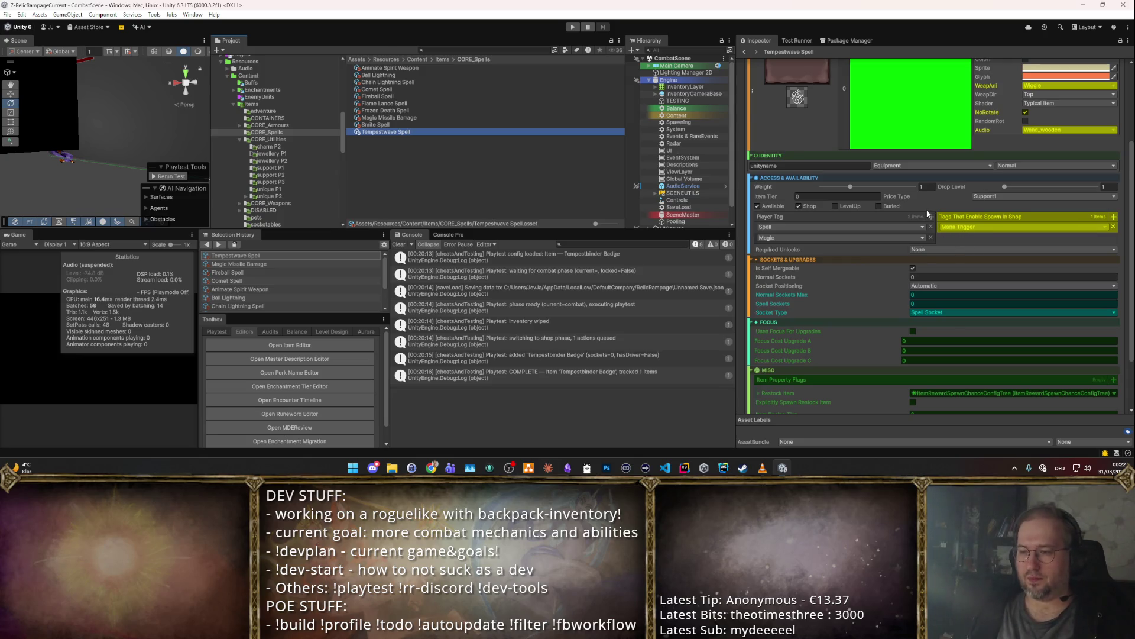
{"action": "scroll", "coordinate": [933, 223], "scroll_direction": "up", "scroll_amount": 5}
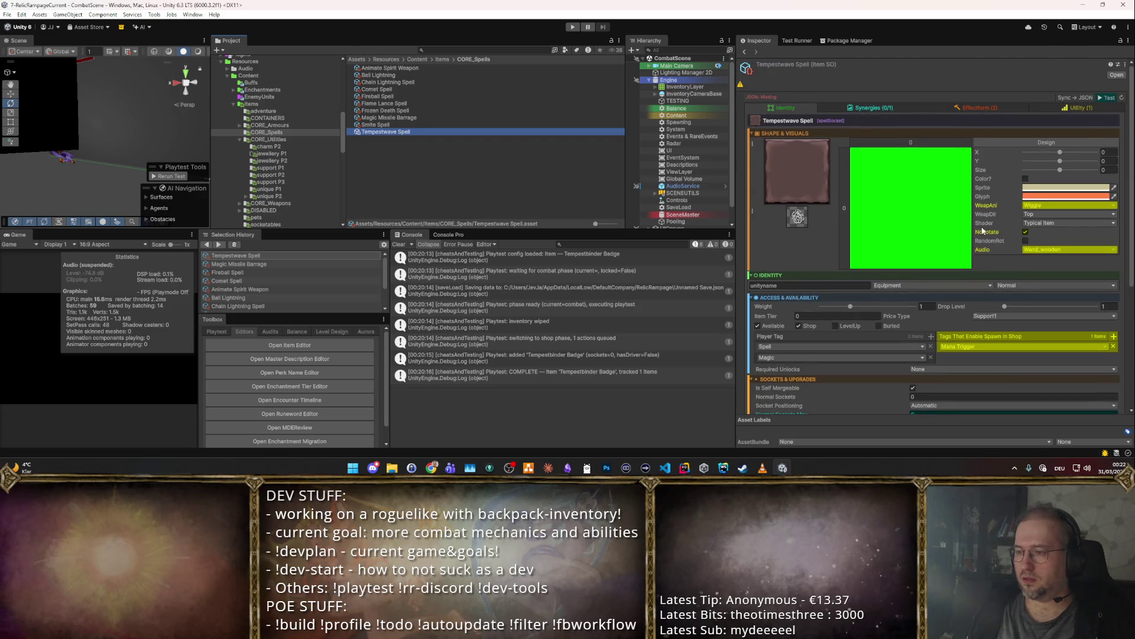
{"action": "scroll", "coordinate": [950, 225], "scroll_direction": "down", "scroll_amount": 5}
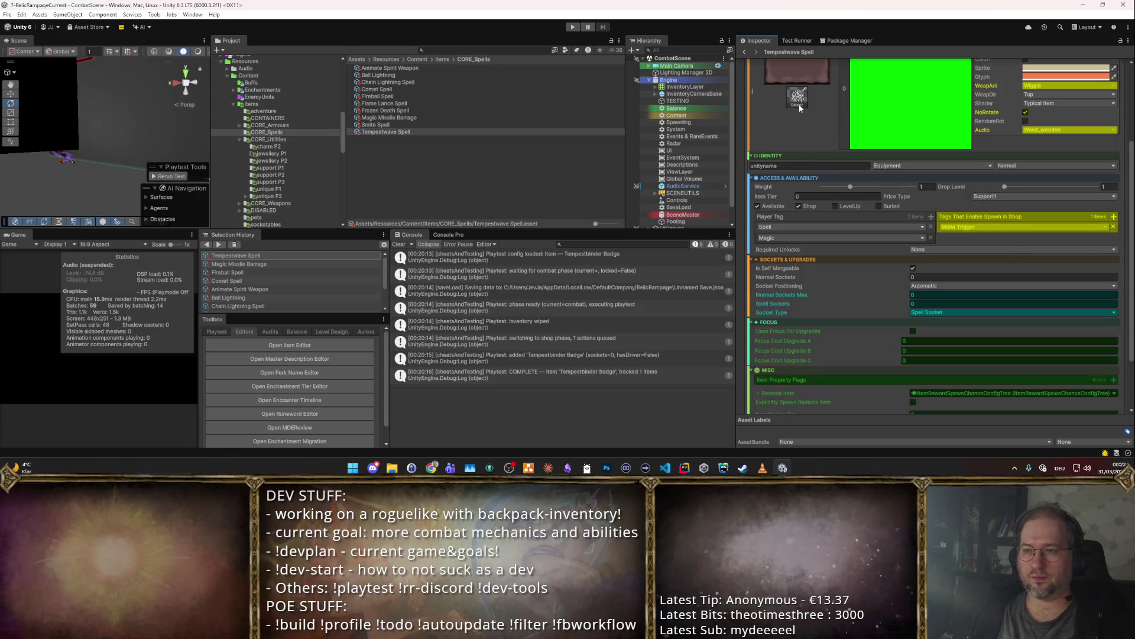
{"action": "left_click", "coordinate": [800, 104]}
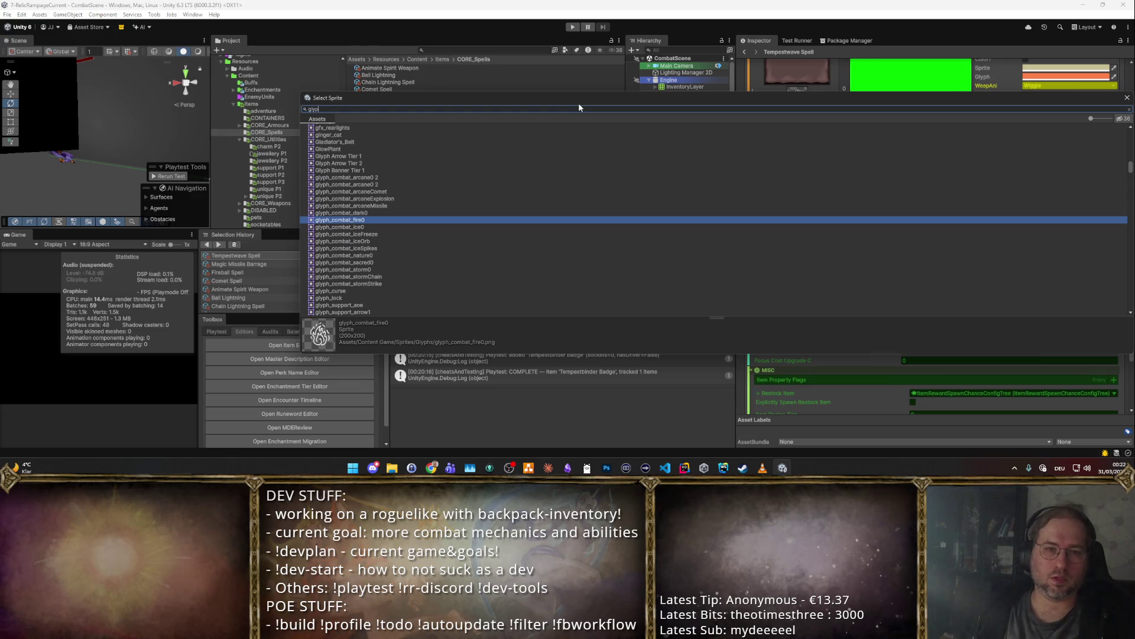
{"action": "type", "text": "h"}
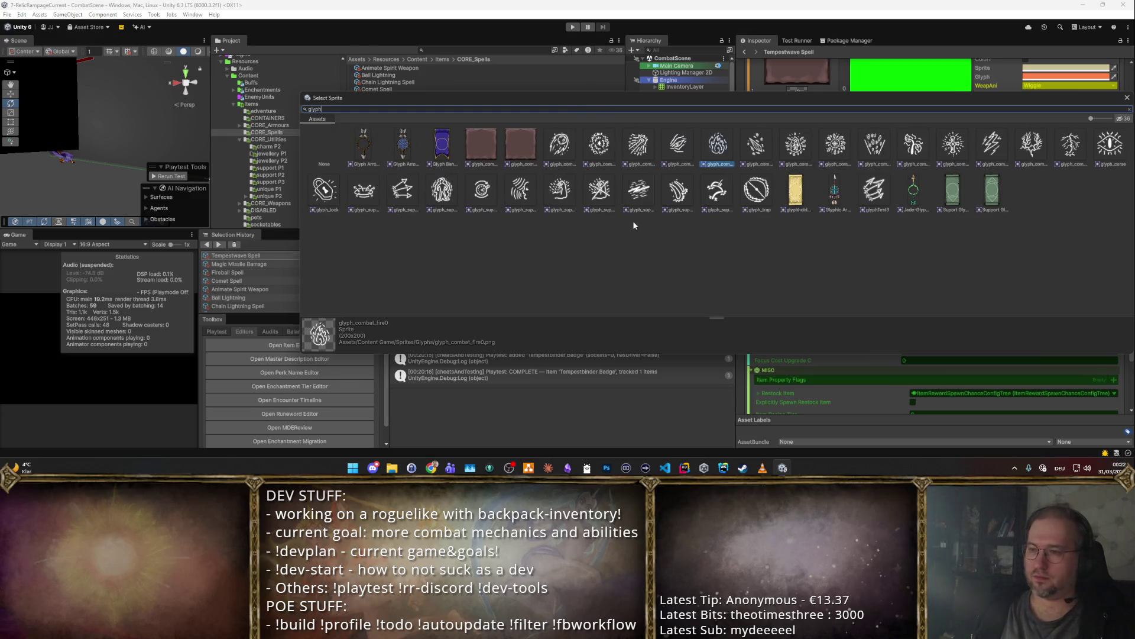
{"action": "double_click", "coordinate": [1069, 149]}
{"action": "scroll", "coordinate": [972, 186], "scroll_direction": "up", "scroll_amount": 5}
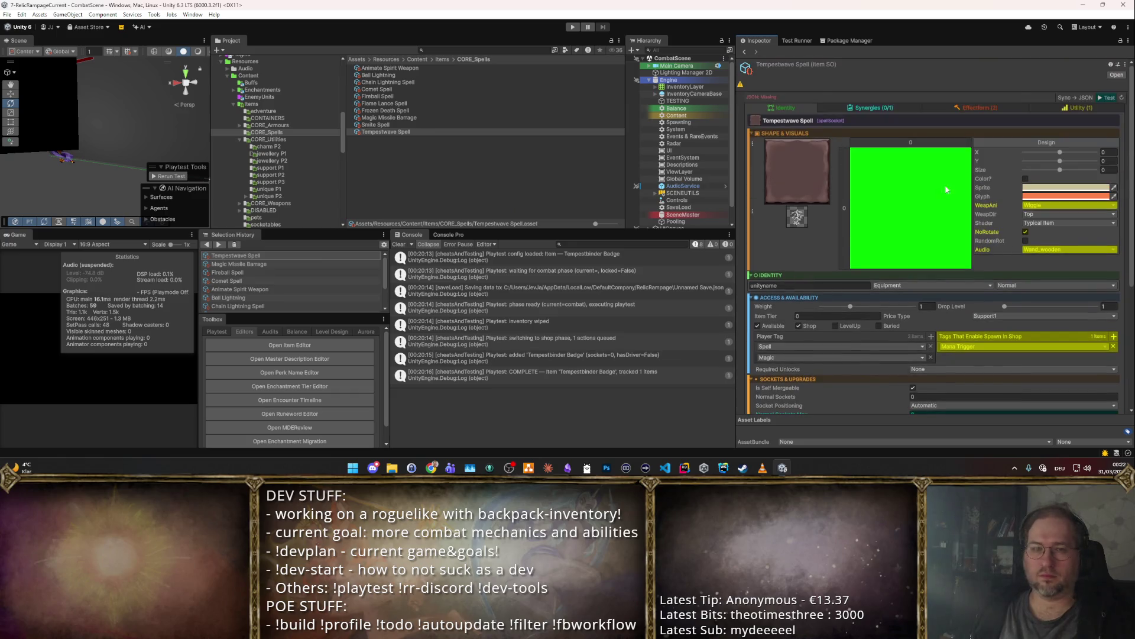
- Show the Tempestwave Spell's synergy modules and weapon module
{"action": "left_click", "coordinate": [902, 104]}
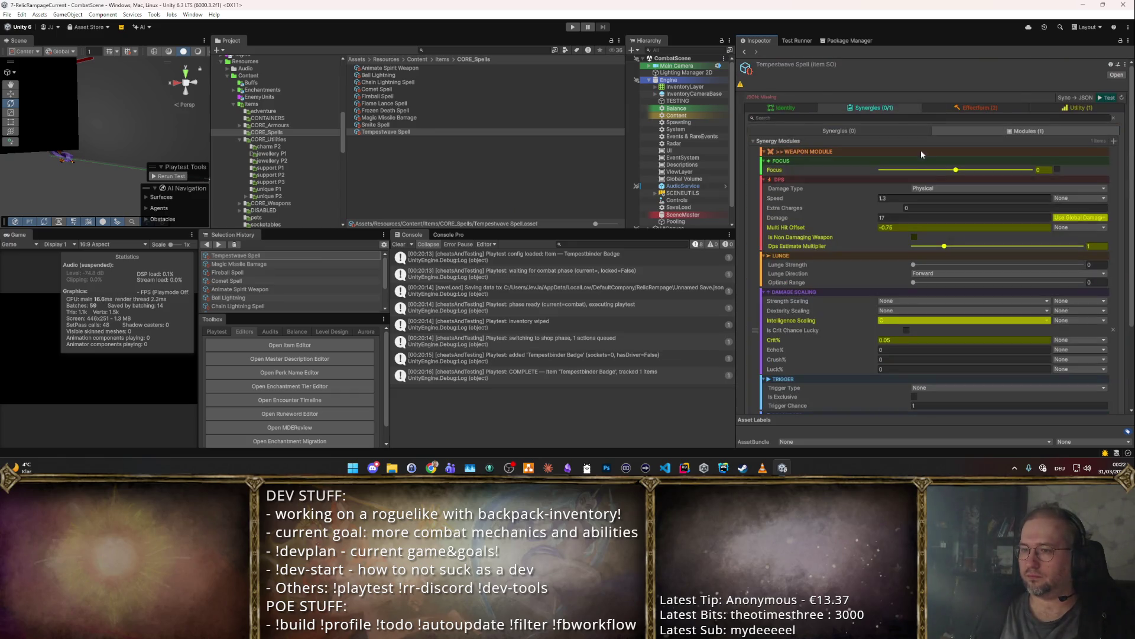
{"action": "scroll", "coordinate": [921, 150], "scroll_direction": "down", "scroll_amount": 5}
{"action": "scroll", "coordinate": [927, 209], "scroll_direction": "up", "scroll_amount": 2}
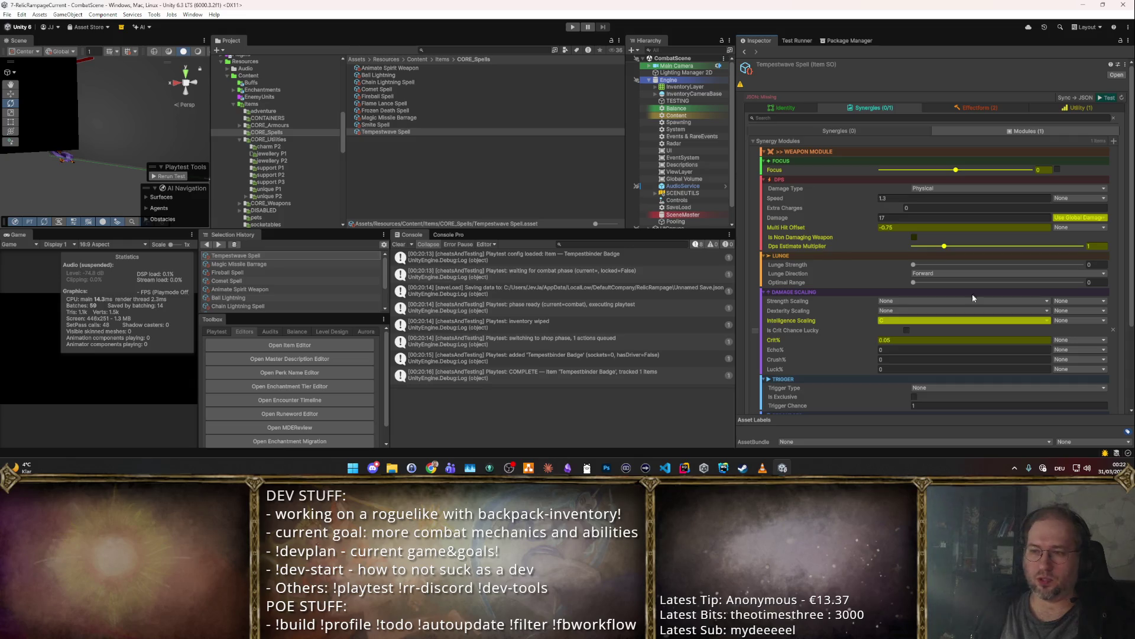
{"action": "scroll", "coordinate": [932, 367], "scroll_direction": "down", "scroll_amount": 2}
{"action": "scroll", "coordinate": [887, 325], "scroll_direction": "up", "scroll_amount": 2}
- Change the spell's Speed to 2, checking its Damage and Resource Cost fields
{"action": "left_click", "coordinate": [884, 217]}
{"action": "left_click", "coordinate": [893, 199]}
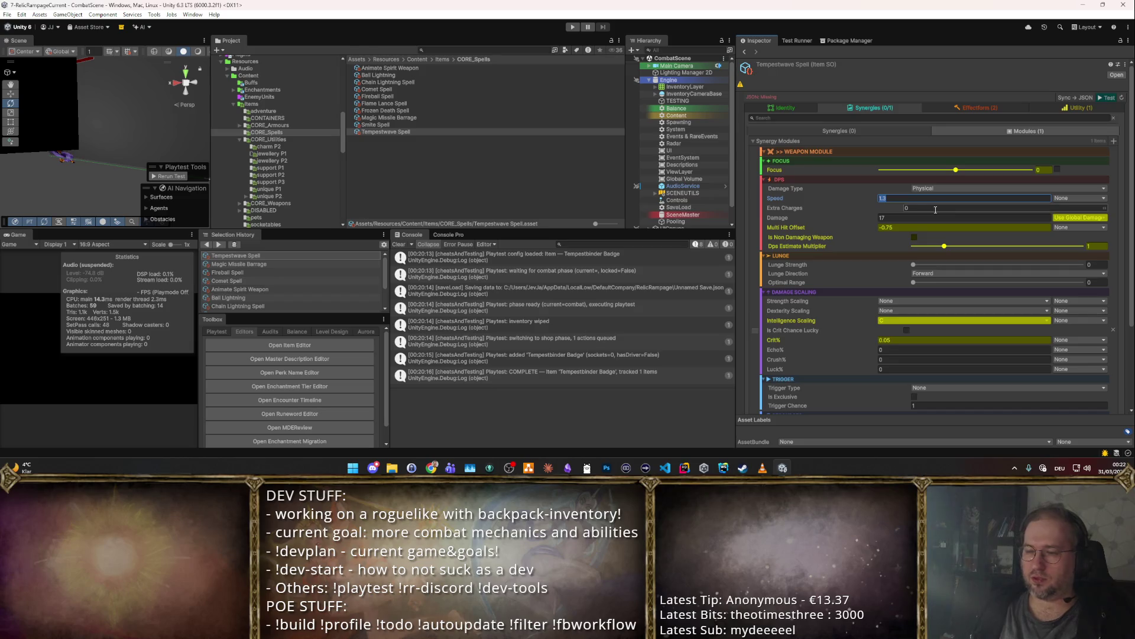
{"action": "mouse_move", "coordinate": [776, 199]}
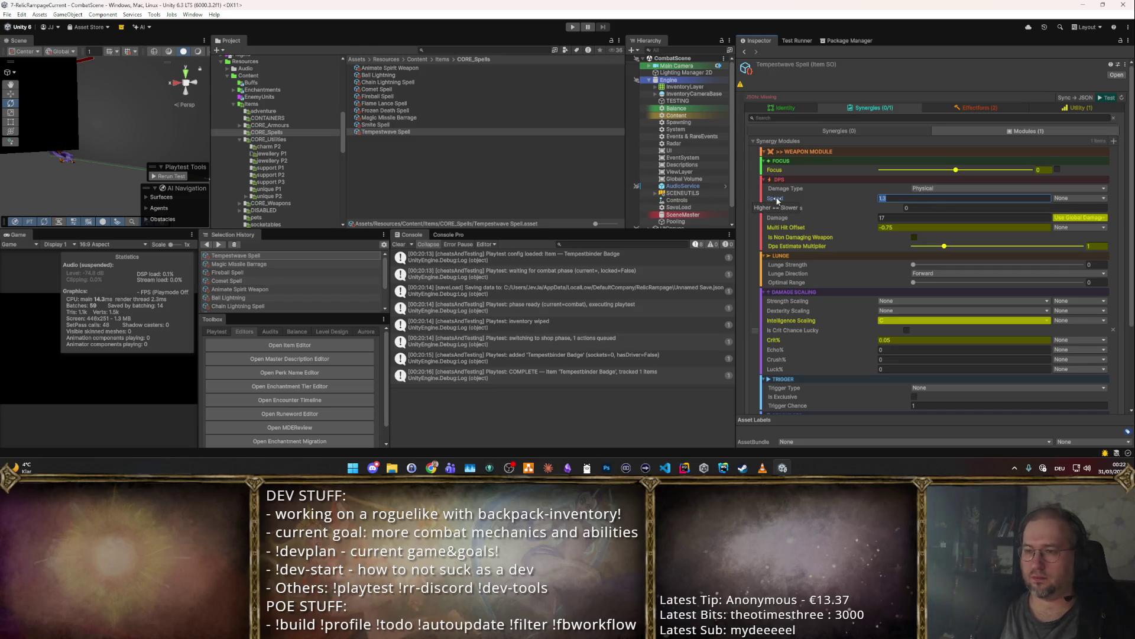
{"action": "type", "text": "1"}
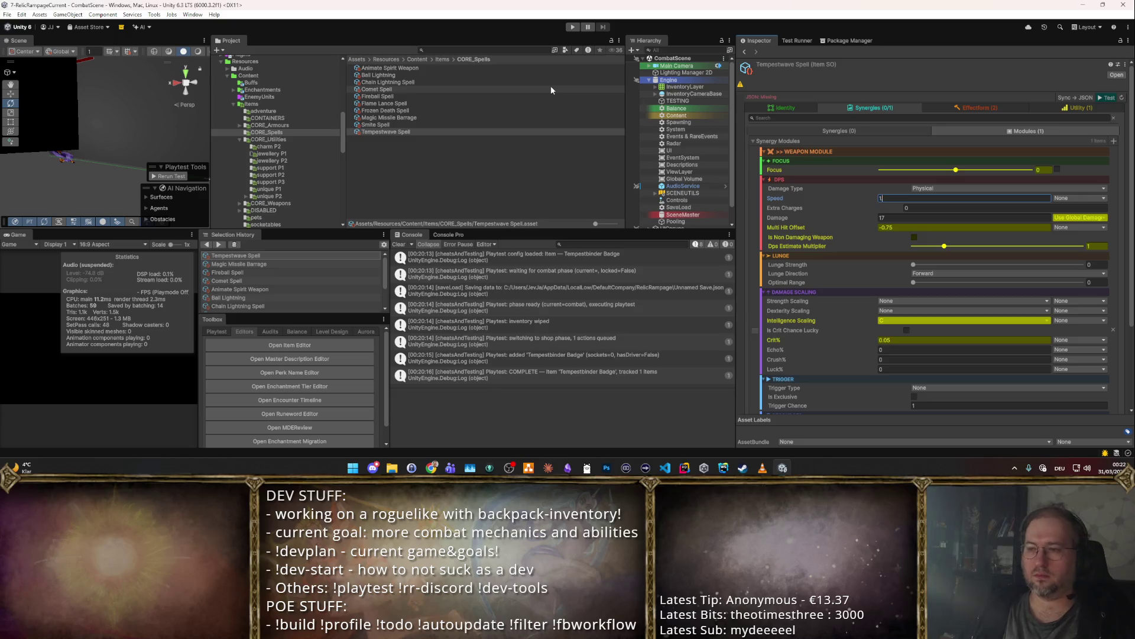
{"action": "type", "text": "2"}
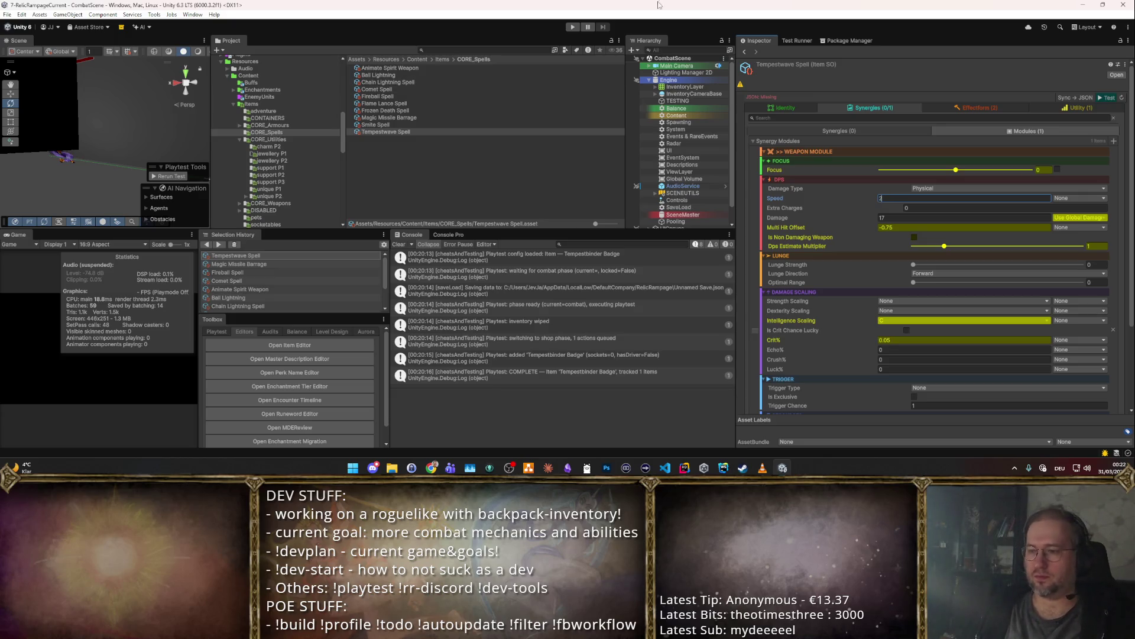
{"action": "scroll", "coordinate": [974, 209], "scroll_direction": "down", "scroll_amount": 3}
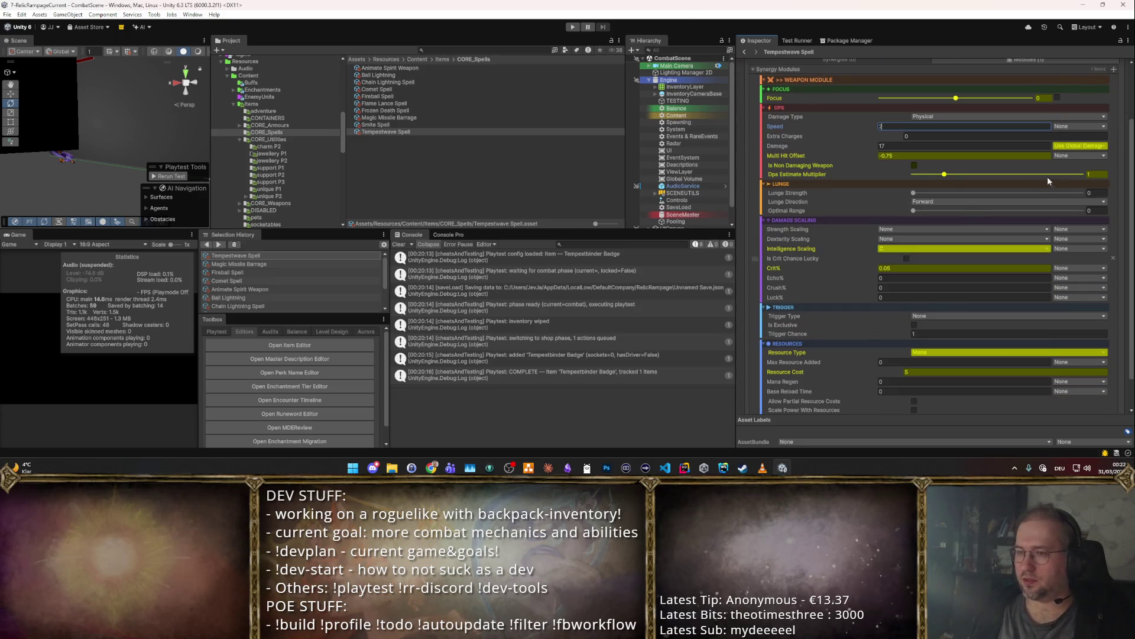
{"action": "left_click", "coordinate": [923, 371]}
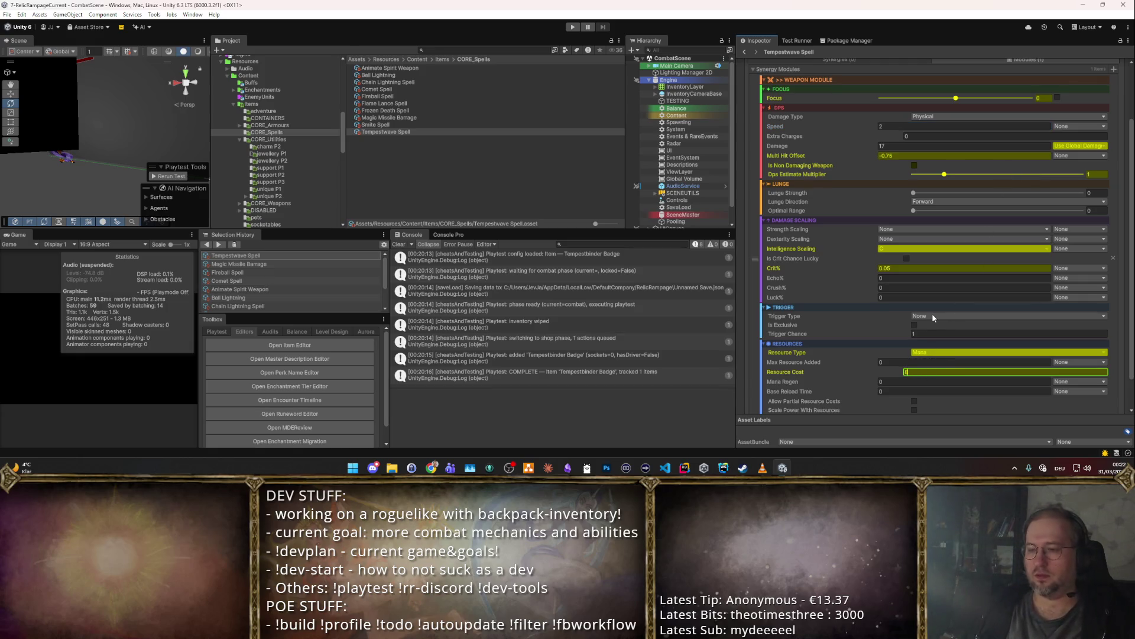
{"action": "scroll", "coordinate": [1045, 138], "scroll_direction": "up", "scroll_amount": 3}
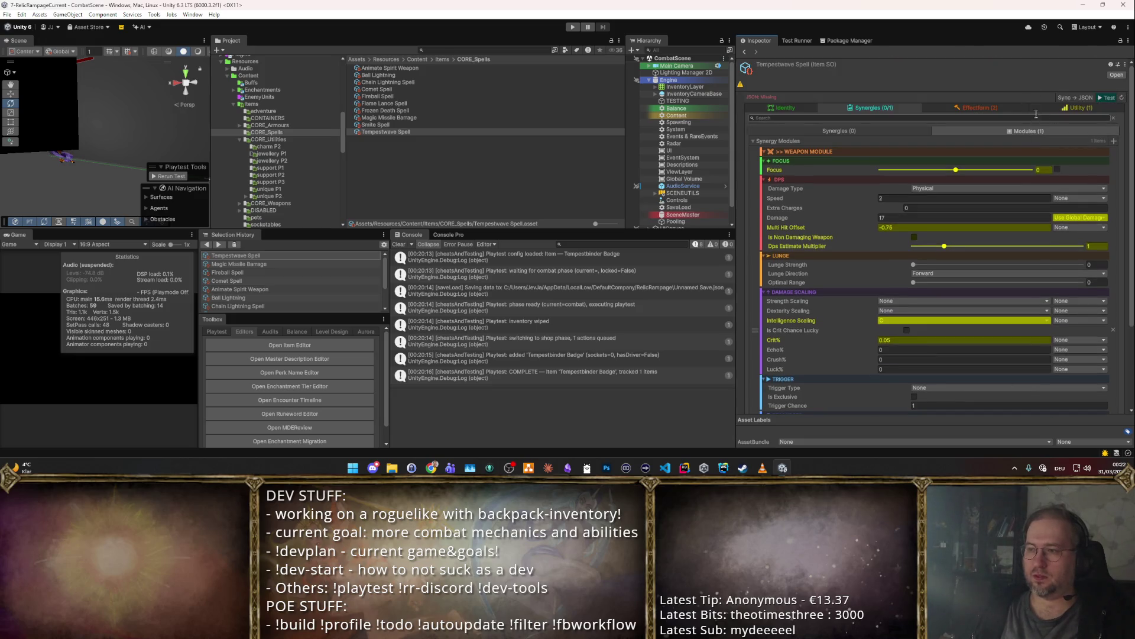
{"action": "left_click", "coordinate": [1001, 109]}
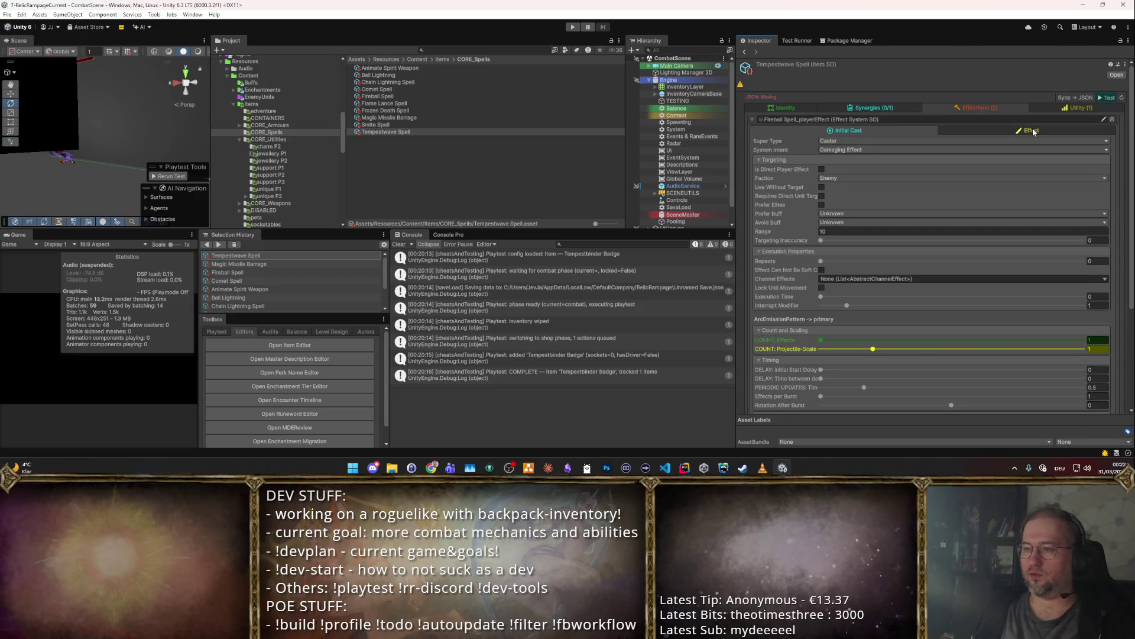
- Try swapping the primary effect form to Player_LightningStrike, then undo the shared Fireball effect edits
{"action": "left_click", "coordinate": [987, 127]}
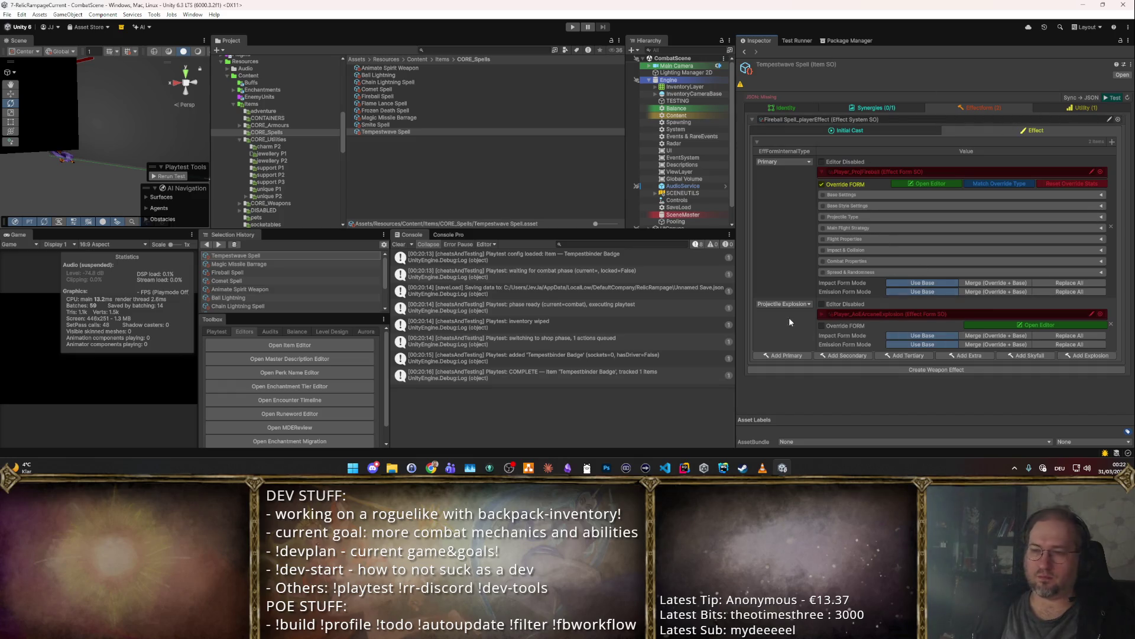
{"action": "left_click", "coordinate": [1111, 324]}
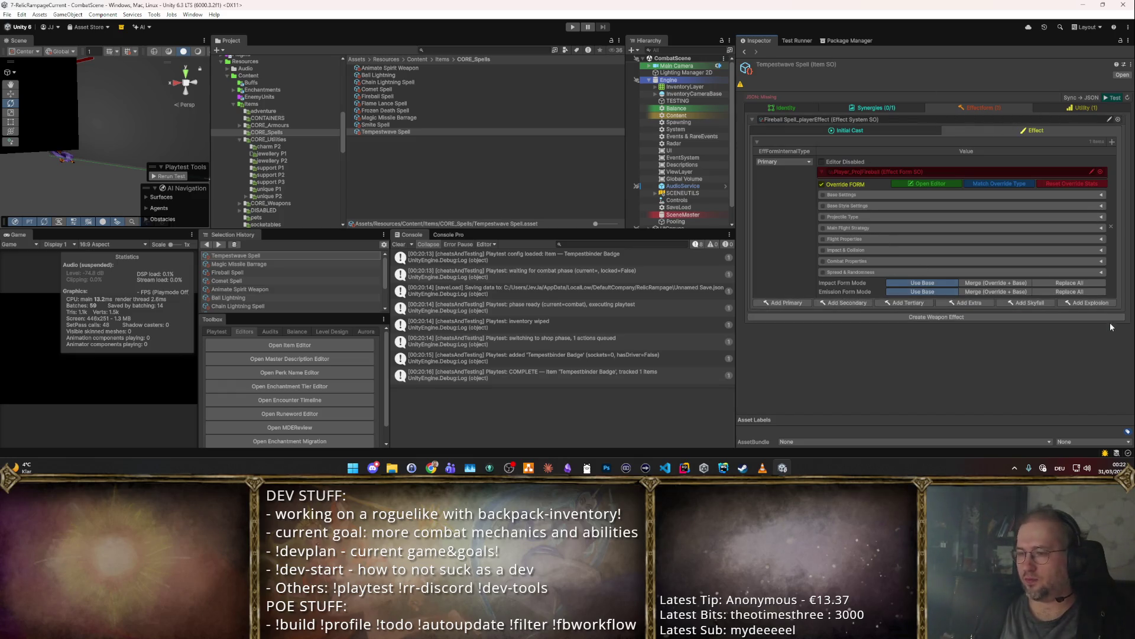
{"action": "left_click", "coordinate": [1100, 172]}
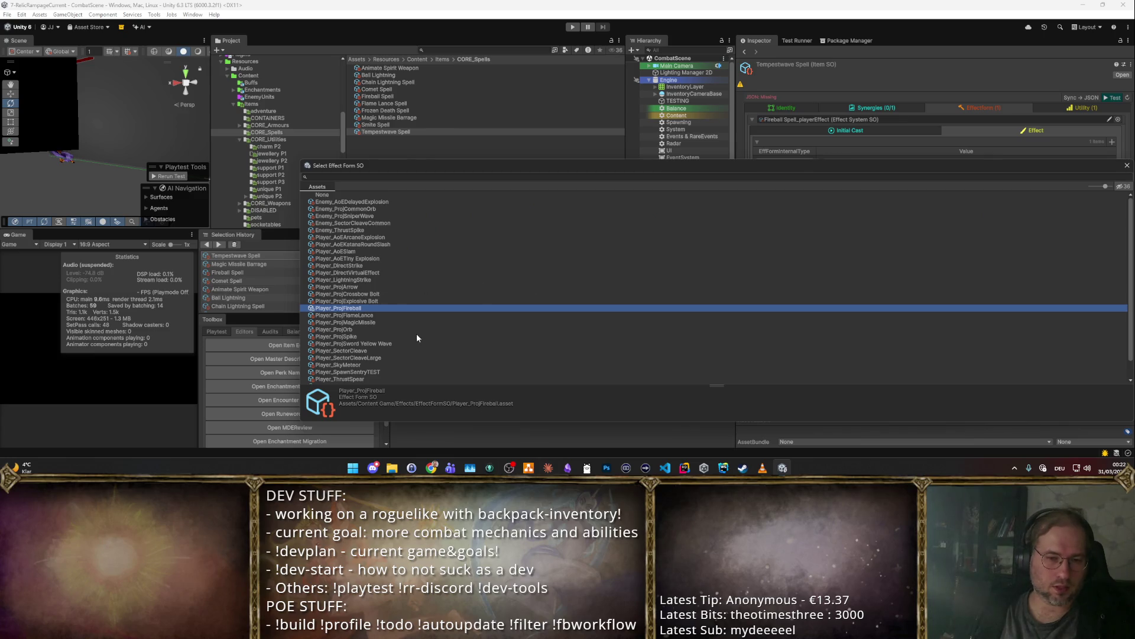
{"action": "left_click", "coordinate": [444, 175]}
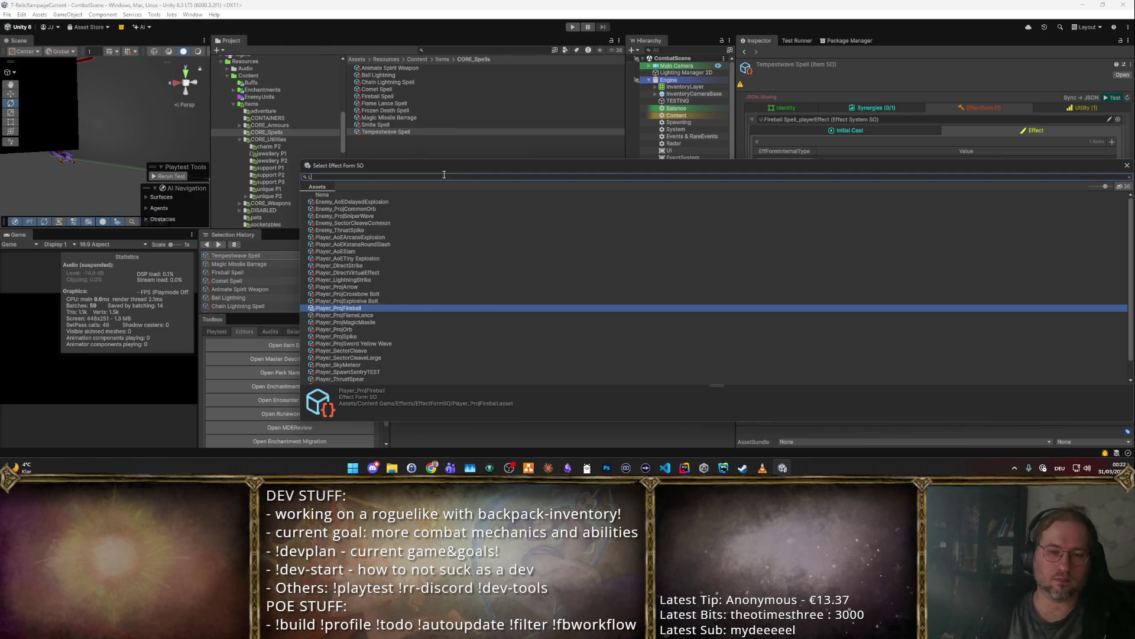
{"action": "type", "text": "ightning"}
{"action": "double_click", "coordinate": [343, 202]}
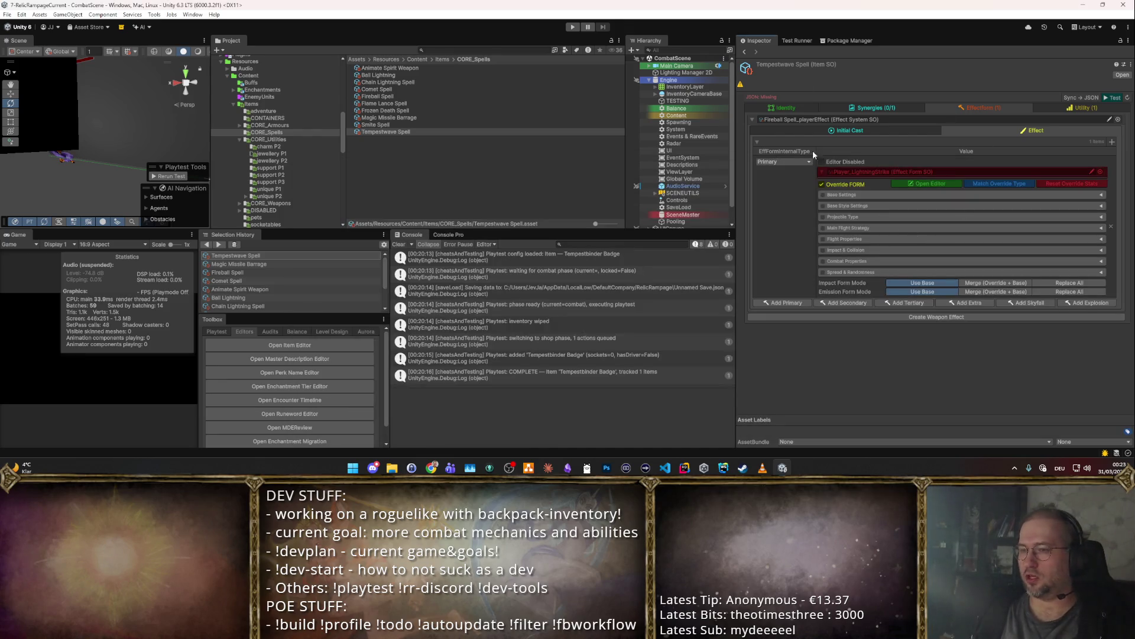
{"action": "left_click", "coordinate": [822, 184]}
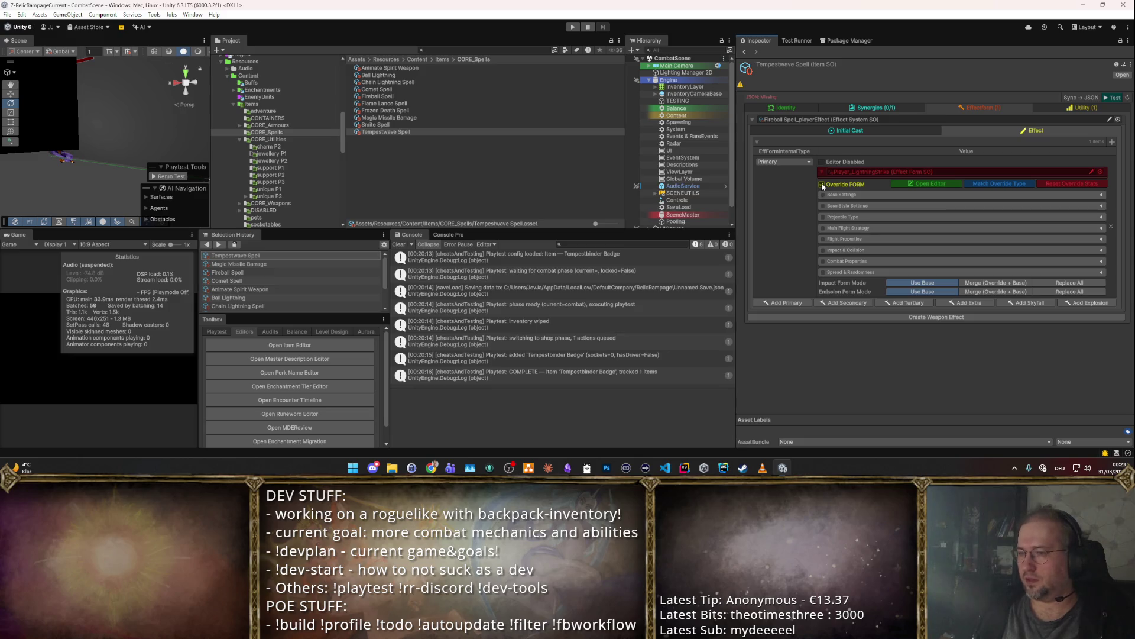
{"action": "key", "text": "ctrl+z"}
{"action": "key", "text": "ctrl+z"}
{"action": "key", "text": "ctrl+z"}
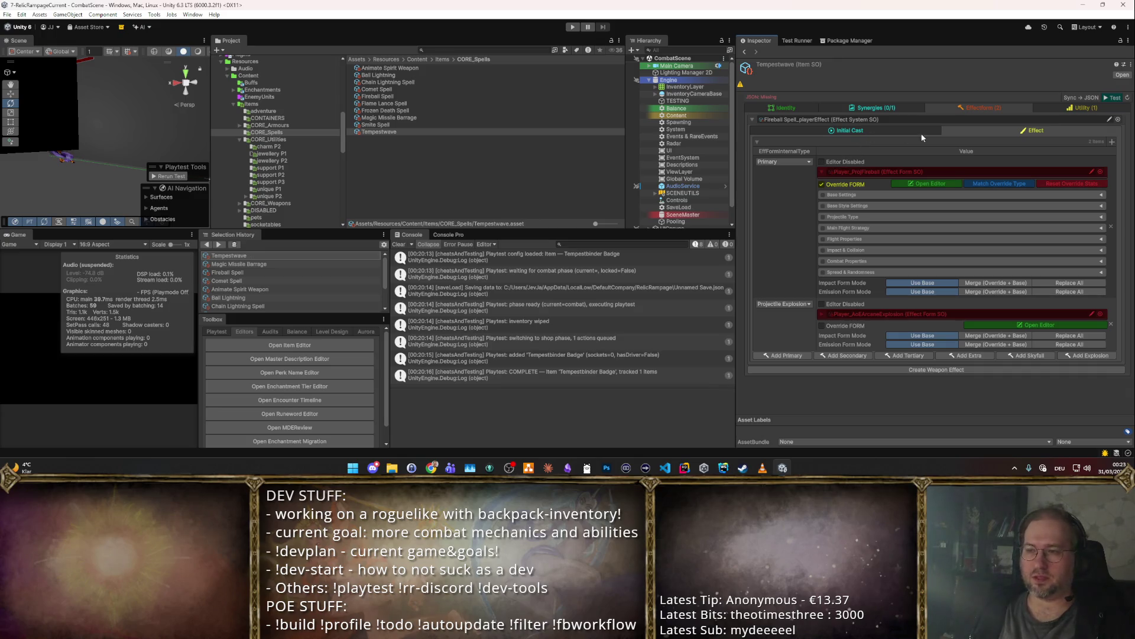
- Create a separate weapon effect for Tempestwave, checking the Fireball Spell item for comparison
{"action": "left_click", "coordinate": [910, 370]}
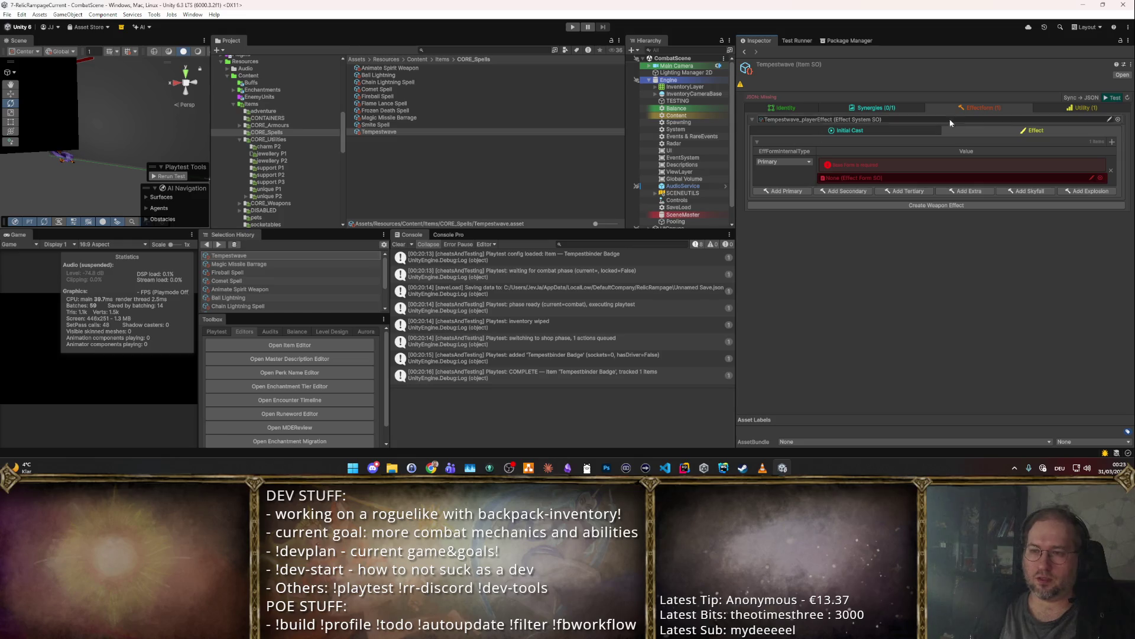
{"action": "left_click", "coordinate": [400, 97]}
{"action": "left_click", "coordinate": [388, 131]}
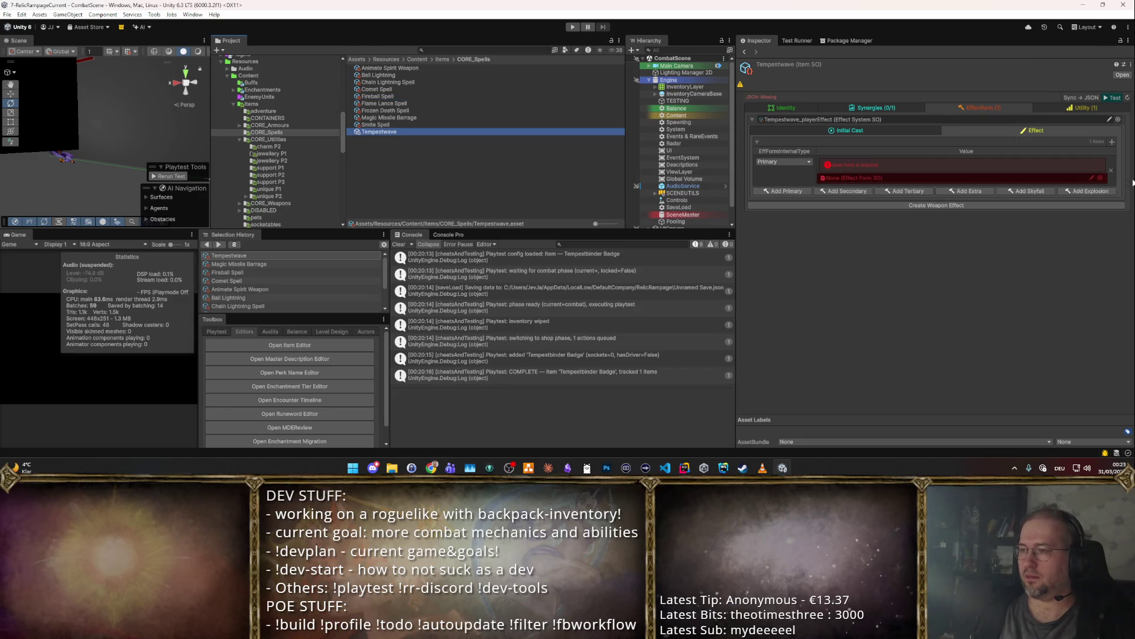
- Set the new effect's form to Player_LightningStrike and bring up its Initial Cast settings
{"action": "left_click", "coordinate": [1100, 178]}
{"action": "type", "text": "ightn"}
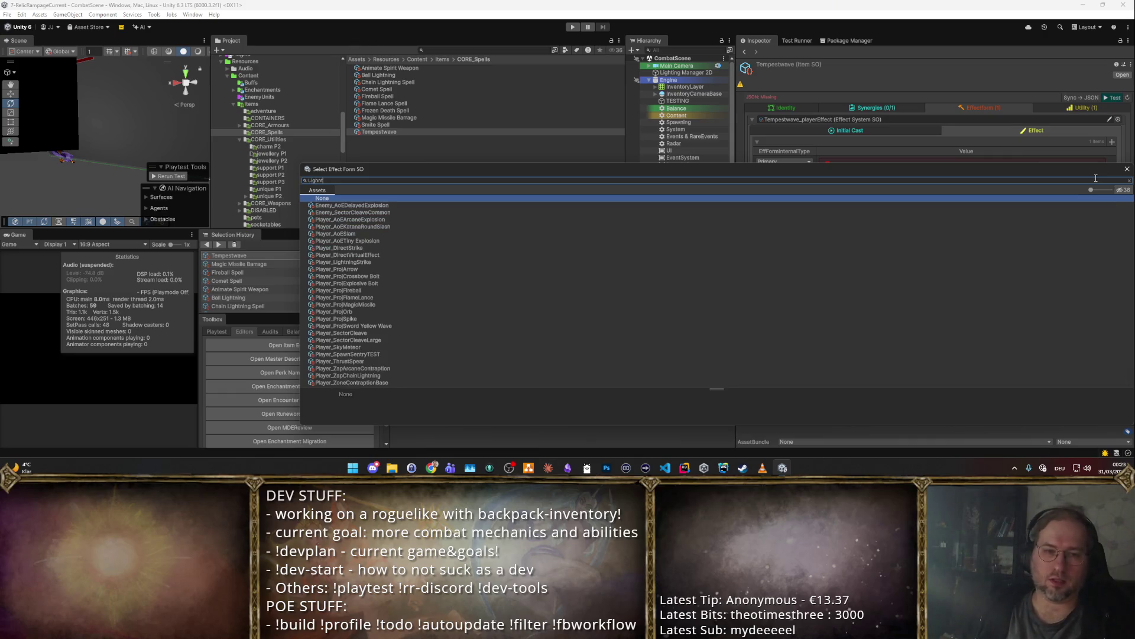
{"action": "type", "text": "h"}
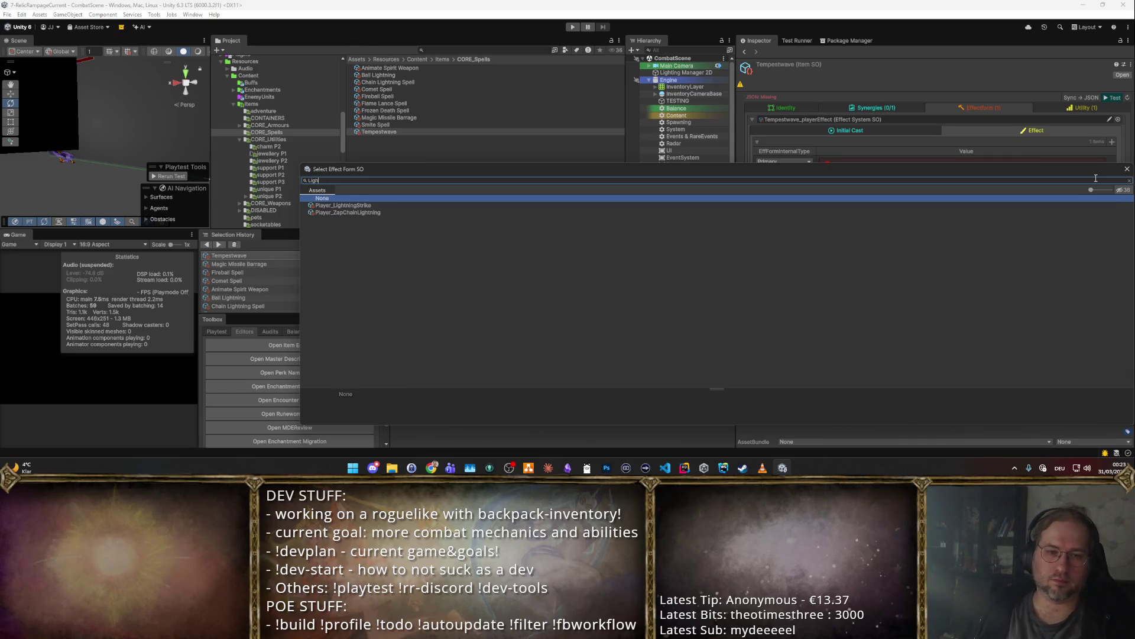
{"action": "key", "text": "Down"}
{"action": "key", "text": "Return"}
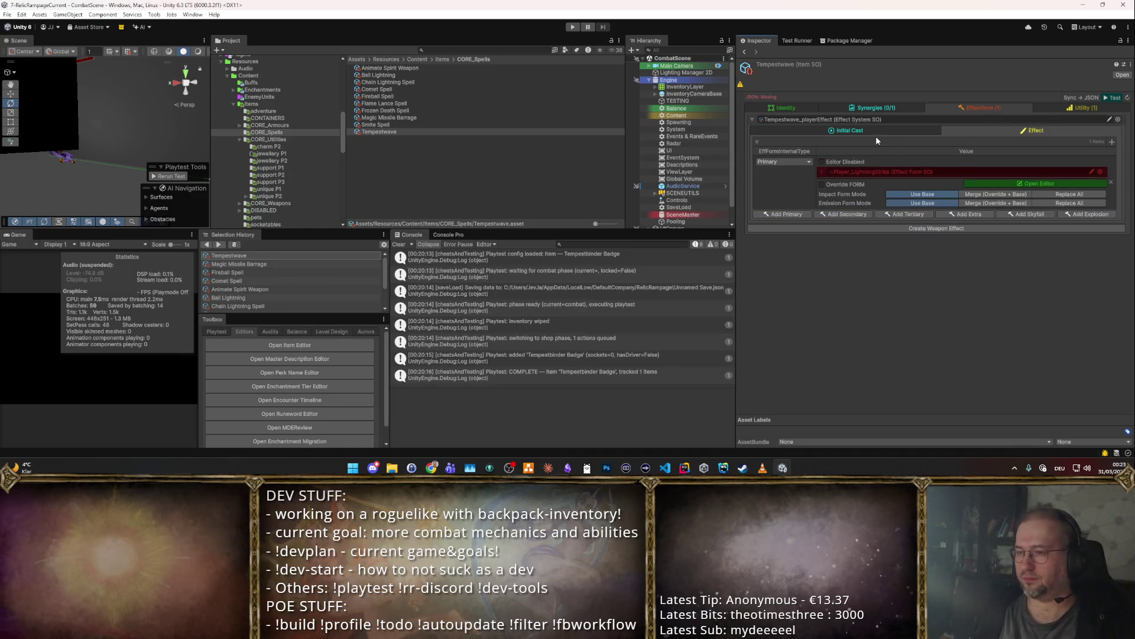
{"action": "left_click", "coordinate": [880, 129]}
{"action": "scroll", "coordinate": [913, 273], "scroll_direction": "down", "scroll_amount": 5}
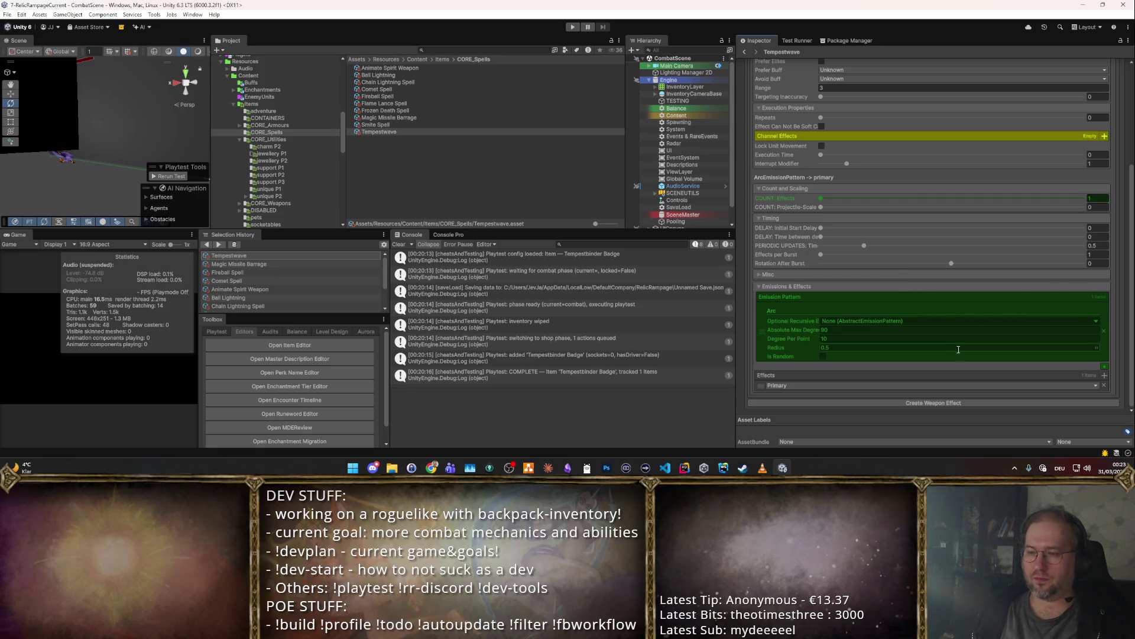
- Replace the Arc emission pattern with a Line pattern, after briefly trying Forward
{"action": "left_click", "coordinate": [1106, 328]}
{"action": "left_click", "coordinate": [1103, 367]}
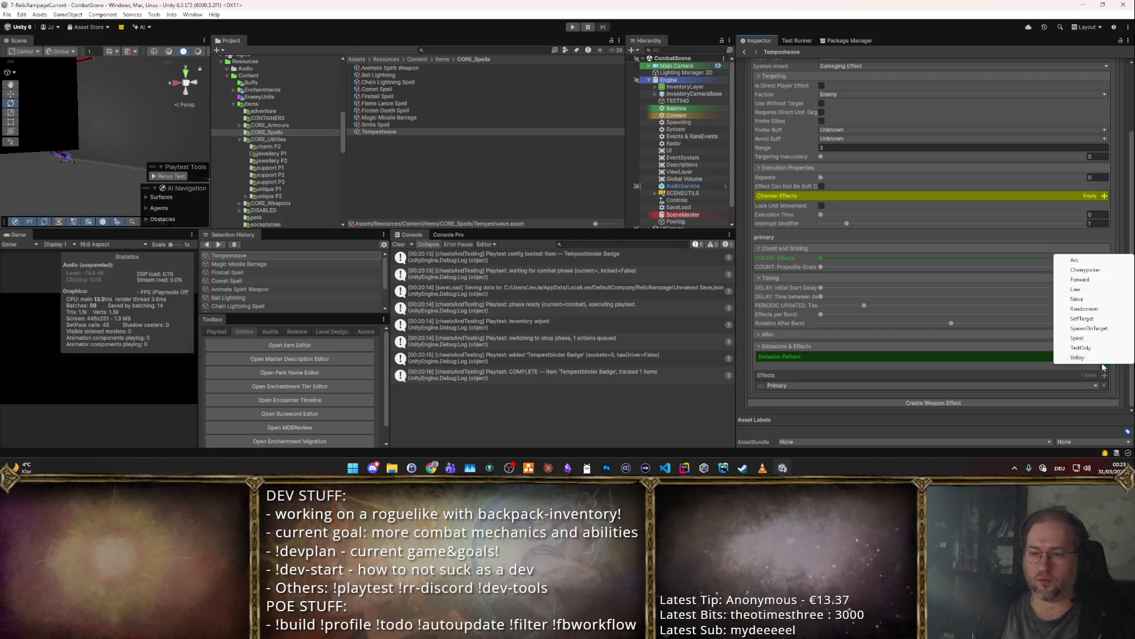
{"action": "left_click", "coordinate": [1080, 279]}
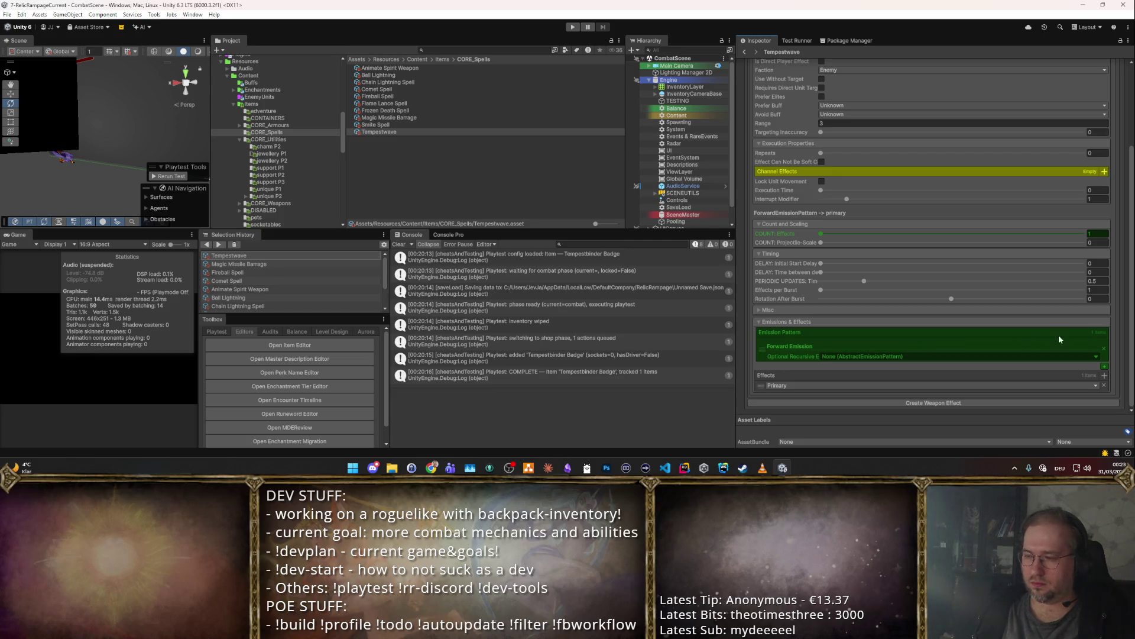
{"action": "left_click", "coordinate": [1104, 350]}
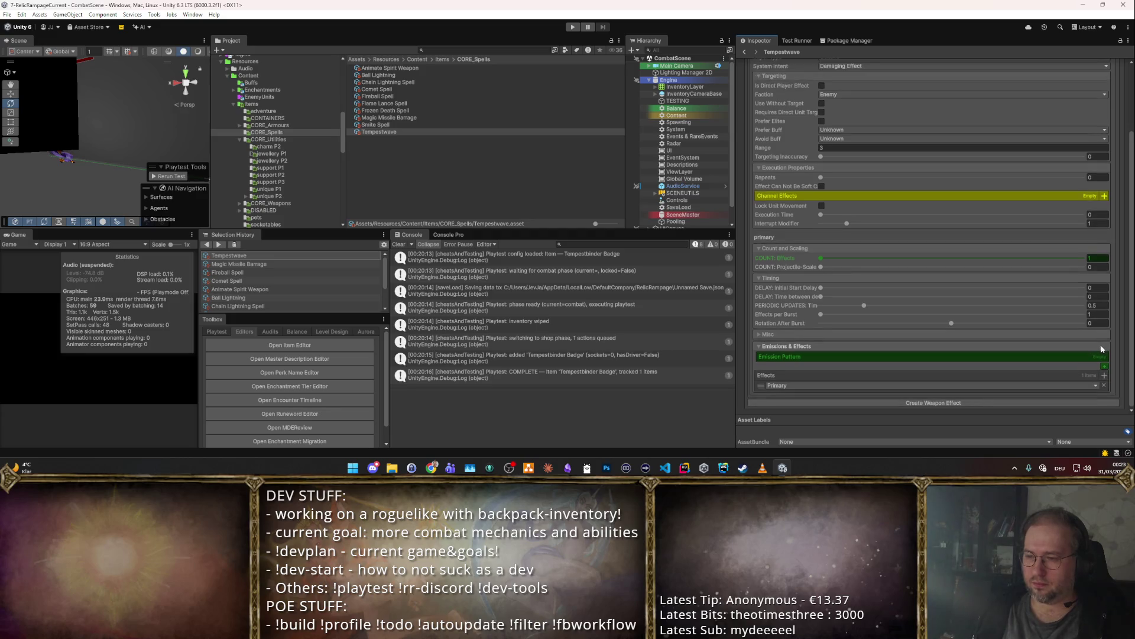
{"action": "left_click", "coordinate": [1104, 367]}
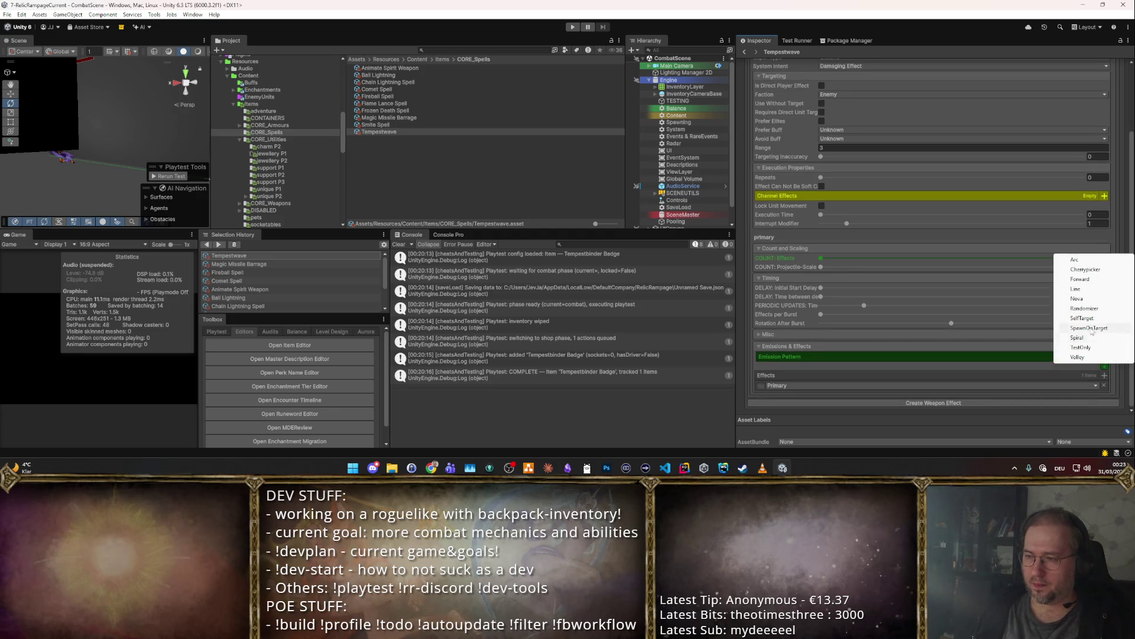
{"action": "left_click", "coordinate": [1076, 288]}
- Set Projectile-Scale to 1, Range to 6 and emission delay to 0.08, then start a playtest
{"action": "left_click", "coordinate": [846, 338]}
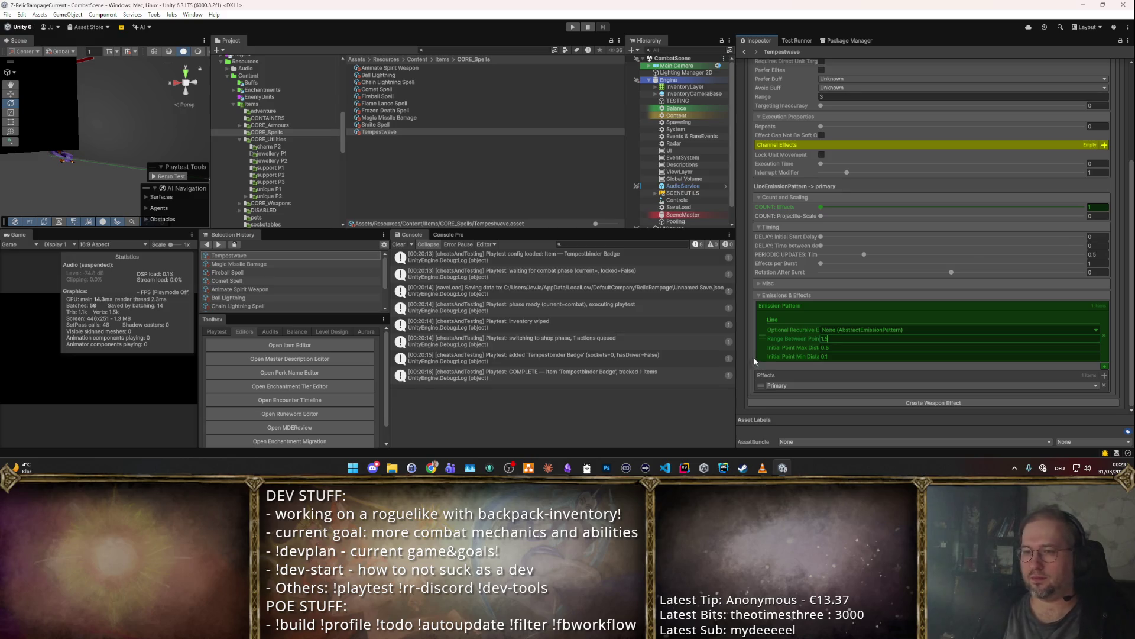
{"action": "scroll", "coordinate": [1079, 187], "scroll_direction": "up", "scroll_amount": 1}
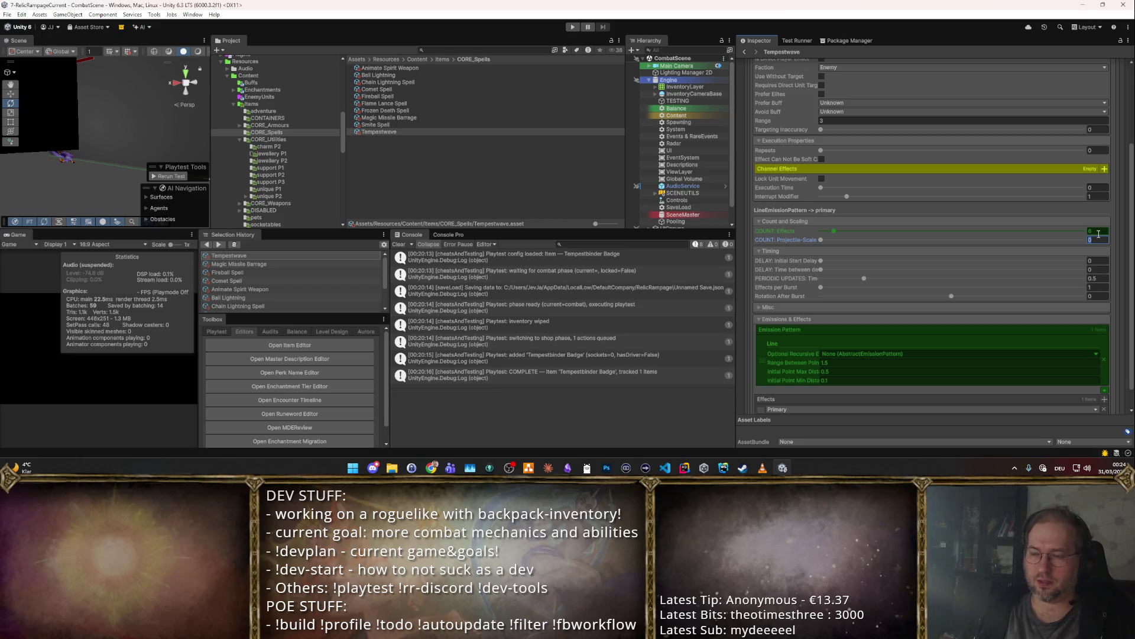
{"action": "type", "text": "1"}
{"action": "scroll", "coordinate": [1070, 237], "scroll_direction": "up", "scroll_amount": 4}
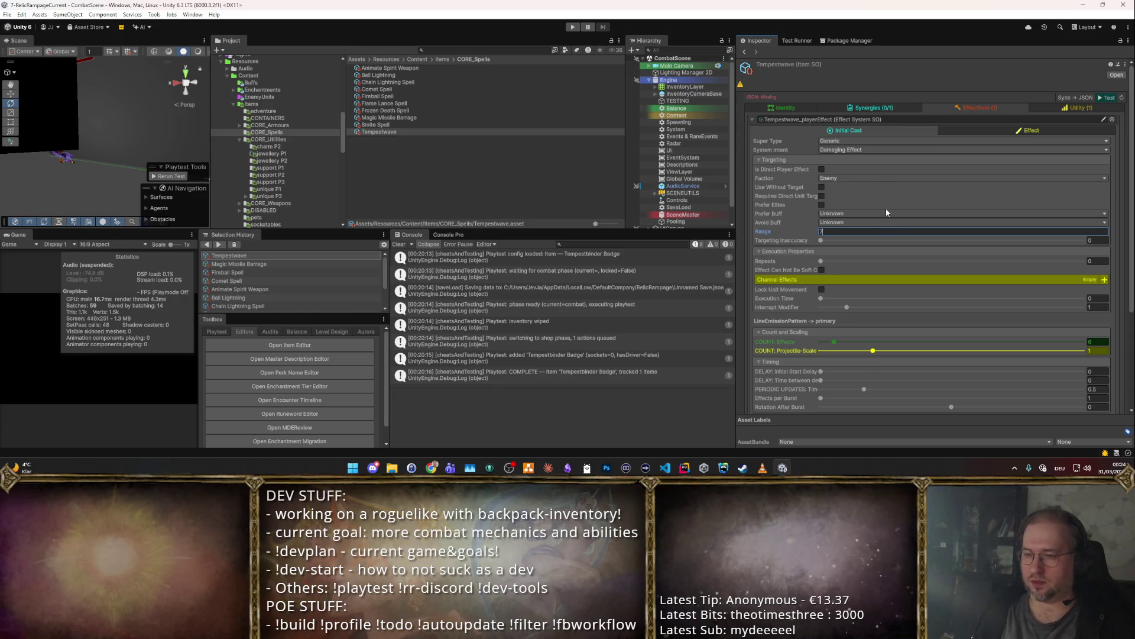
{"action": "type", "text": "6"}
{"action": "scroll", "coordinate": [978, 272], "scroll_direction": "down", "scroll_amount": 5}
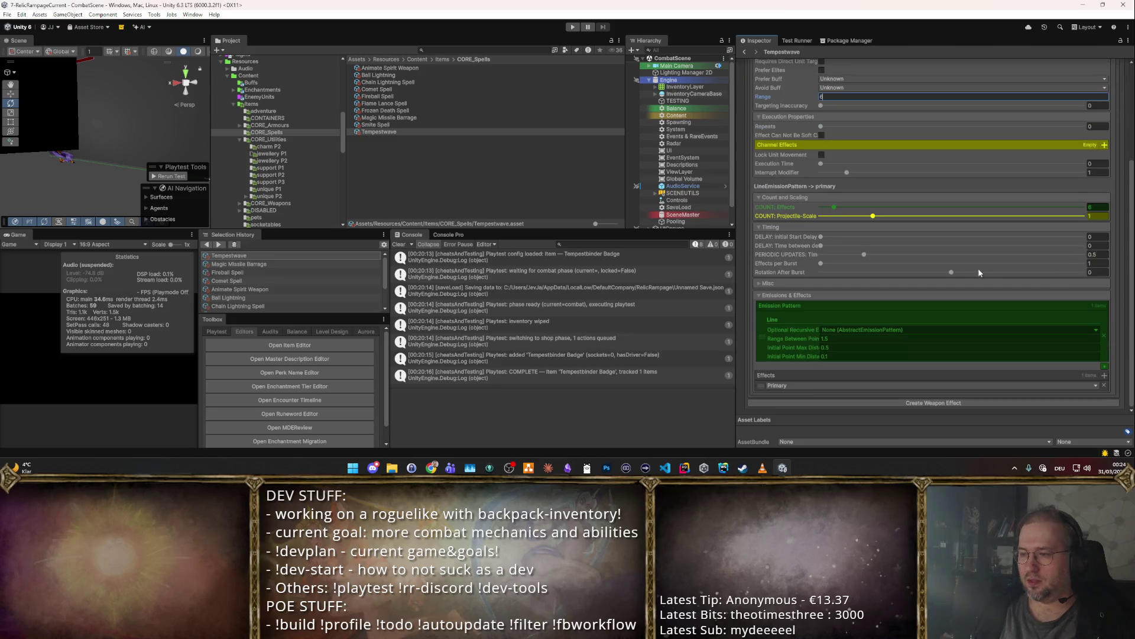
{"action": "left_click", "coordinate": [1099, 246]}
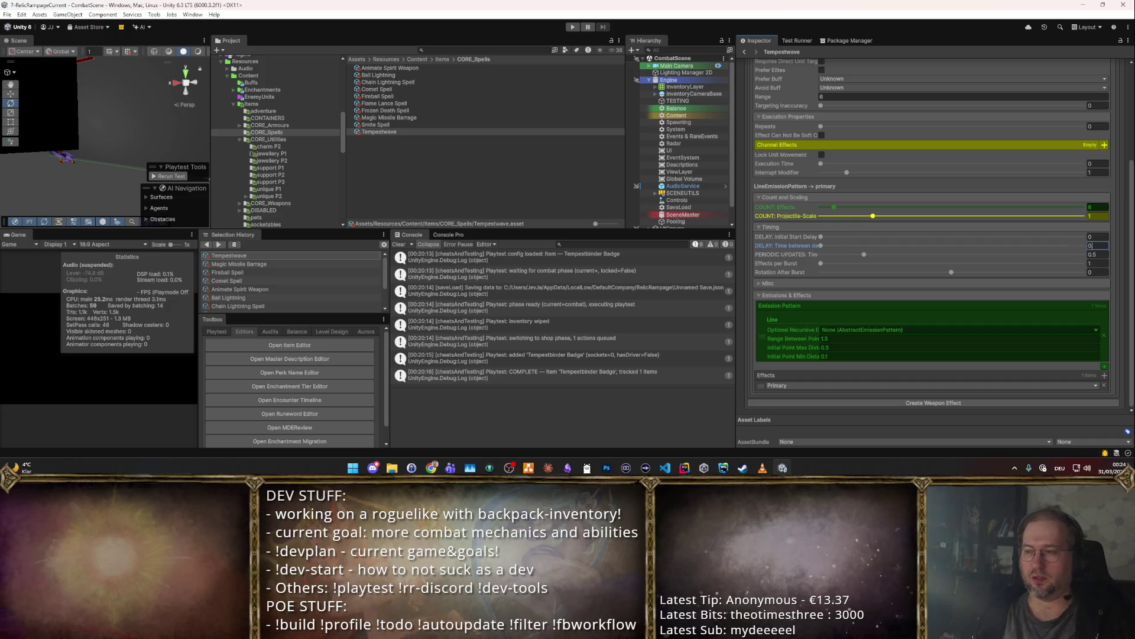
{"action": "type", "text": ".08"}
{"action": "scroll", "coordinate": [879, 299], "scroll_direction": "up", "scroll_amount": 5}
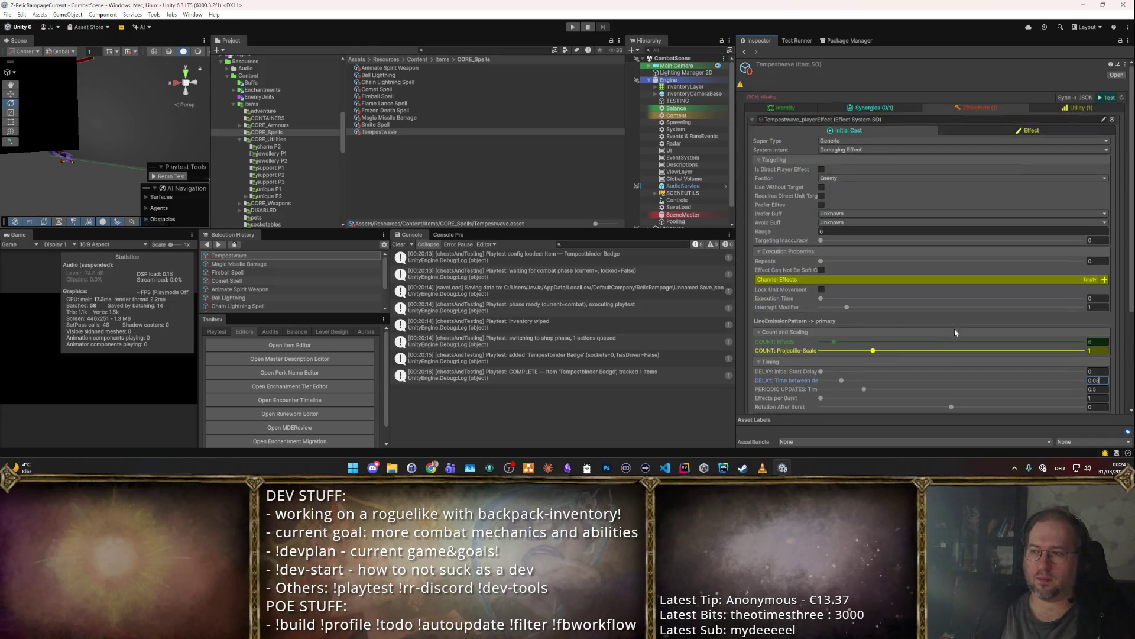
{"action": "left_click", "coordinate": [1105, 97]}
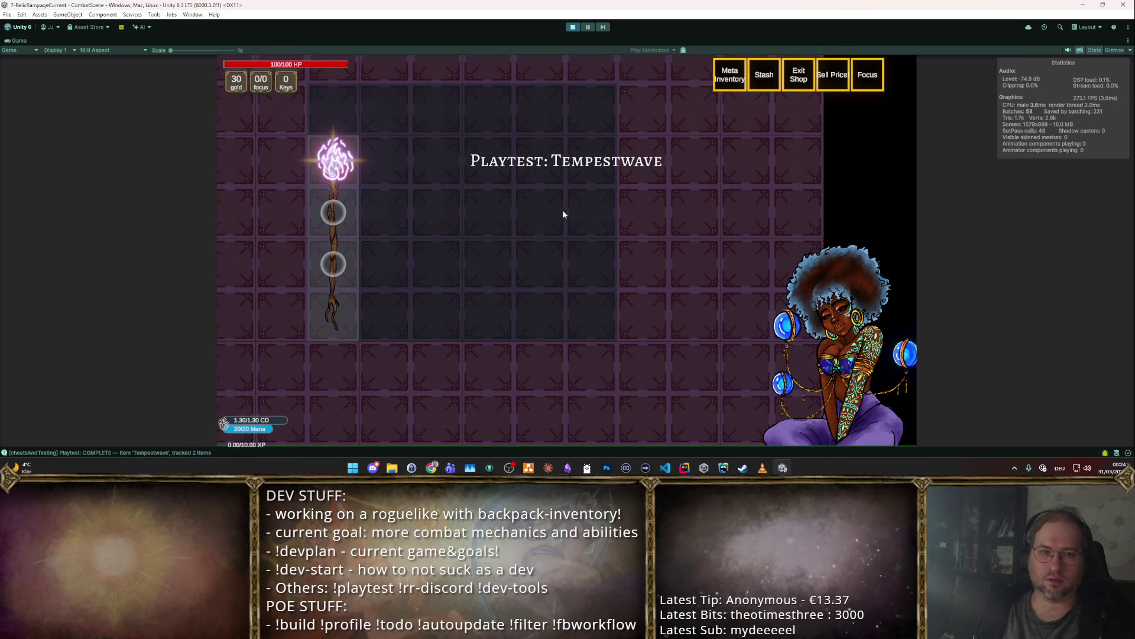
- Enter a room and fight a wave with Tempestwave, then stop and show its DPS summary
{"action": "mouse_move", "coordinate": [335, 153]}
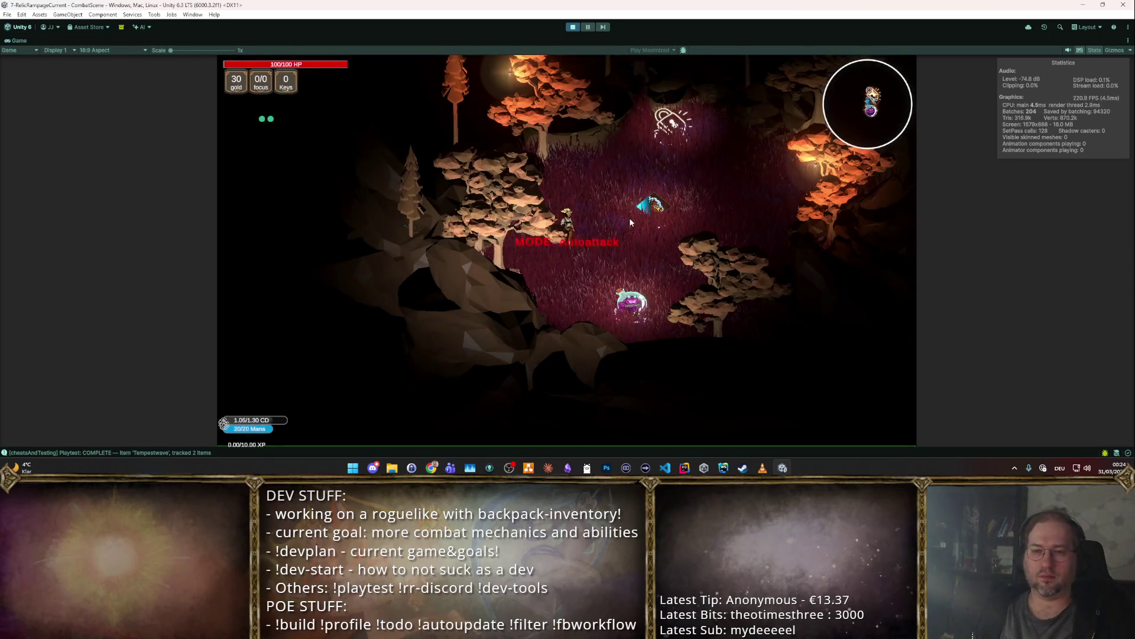
{"action": "left_click", "coordinate": [615, 208]}
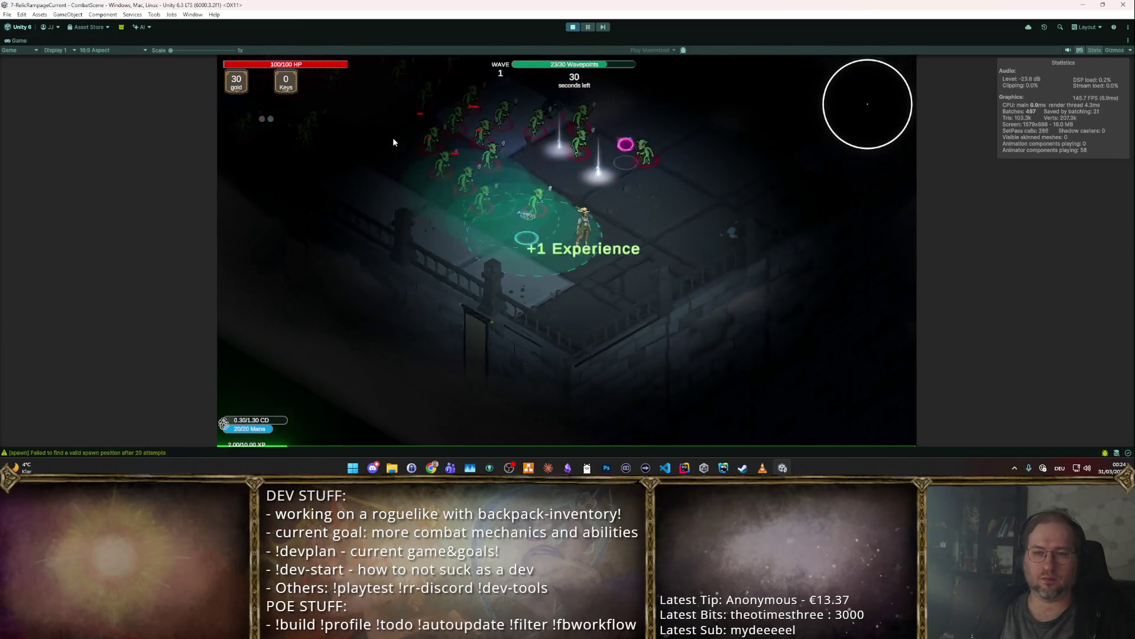
{"action": "left_click", "coordinate": [575, 27]}
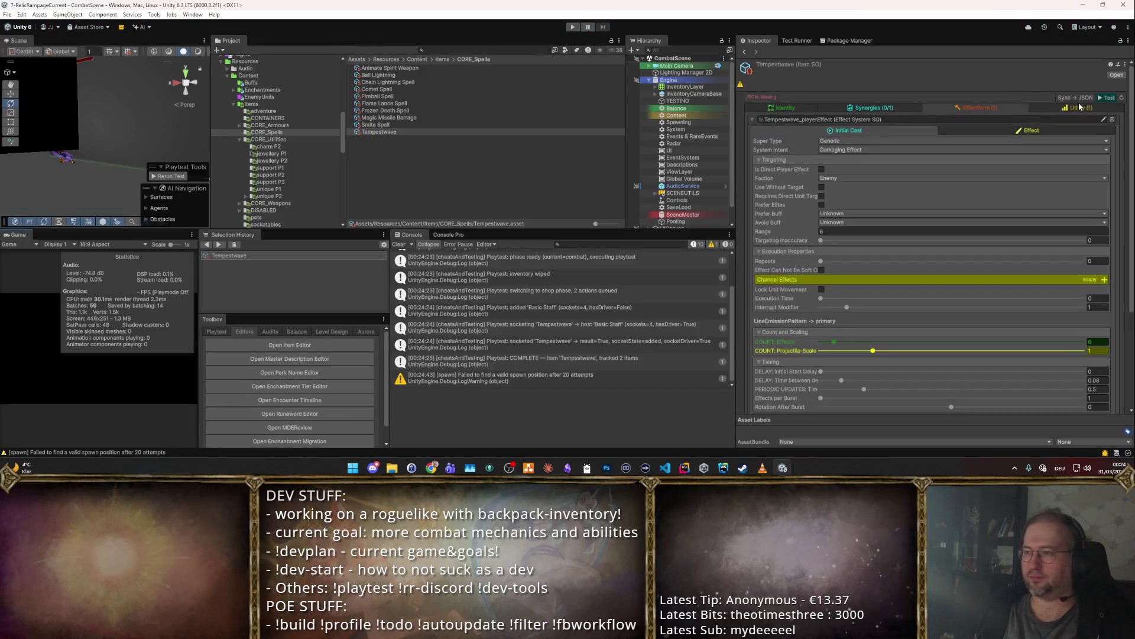
{"action": "left_click", "coordinate": [1082, 107]}
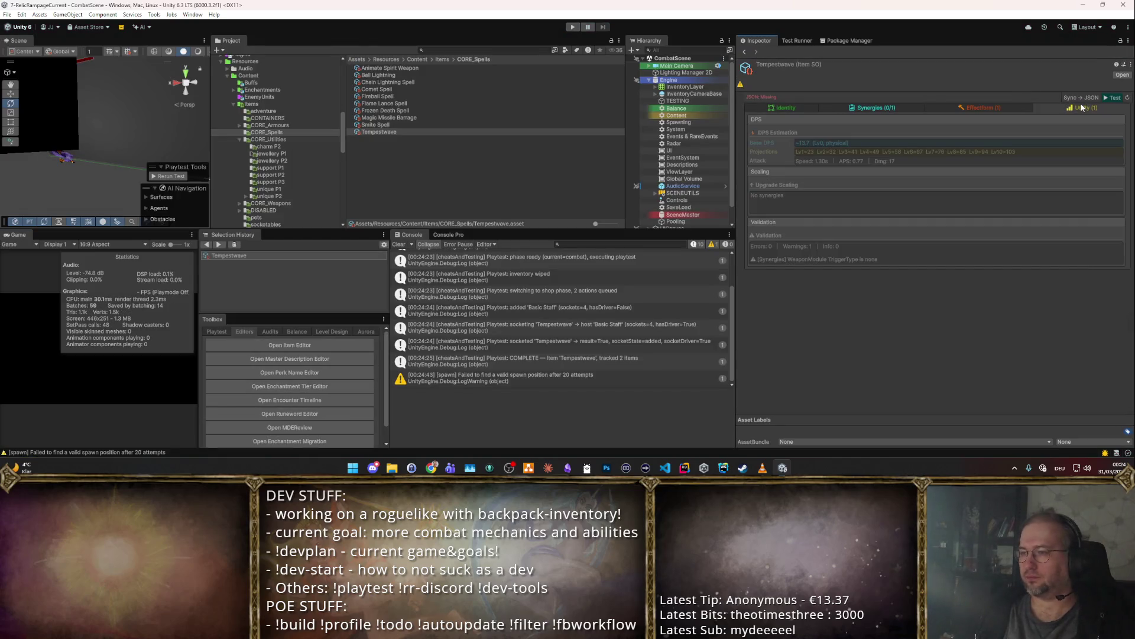
- Change Tempestwave's DELAY: Time between from 0.08 to 0.12 and relaunch the playtest
{"action": "left_click", "coordinate": [1012, 107]}
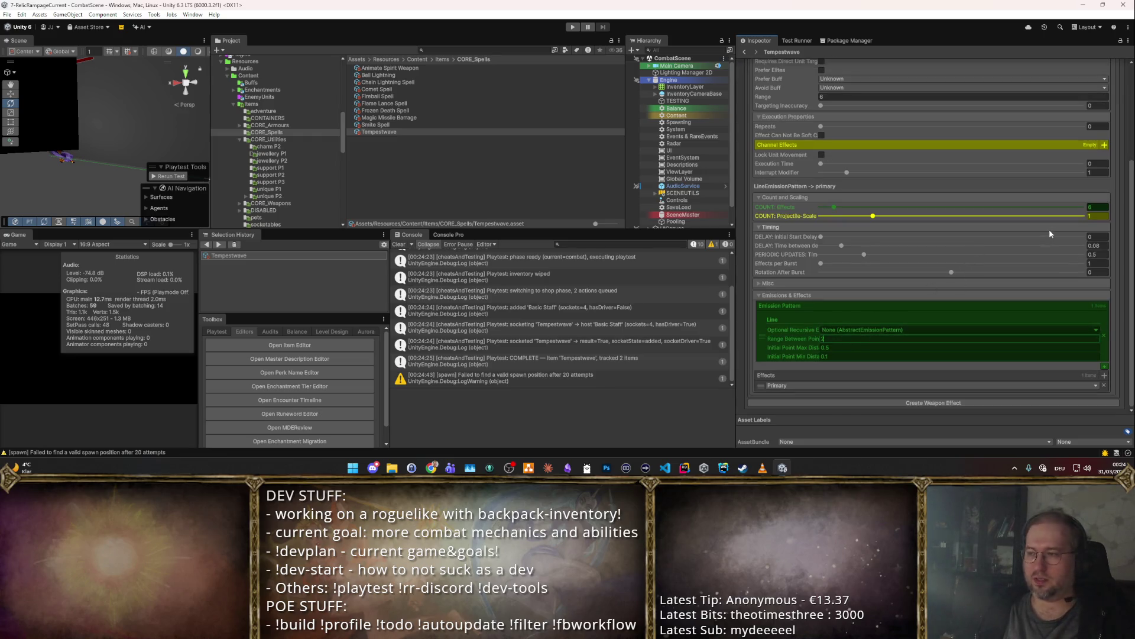
{"action": "scroll", "coordinate": [1050, 234], "scroll_direction": "up", "scroll_amount": 5}
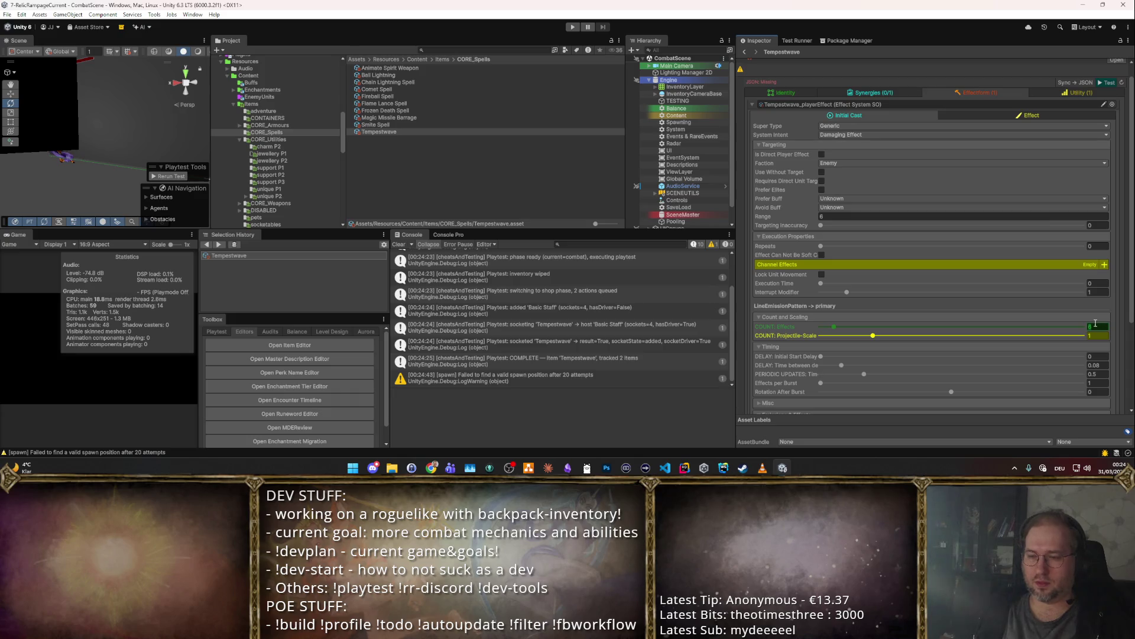
{"action": "scroll", "coordinate": [1091, 327], "scroll_direction": "down", "scroll_amount": 5}
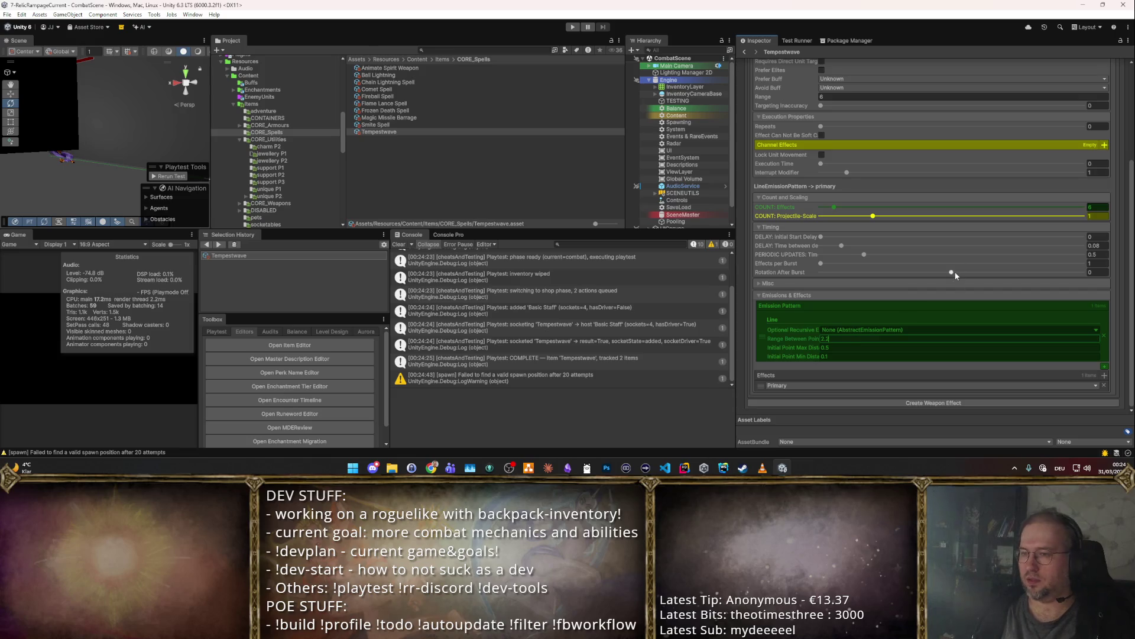
{"action": "scroll", "coordinate": [956, 275], "scroll_direction": "up", "scroll_amount": 5}
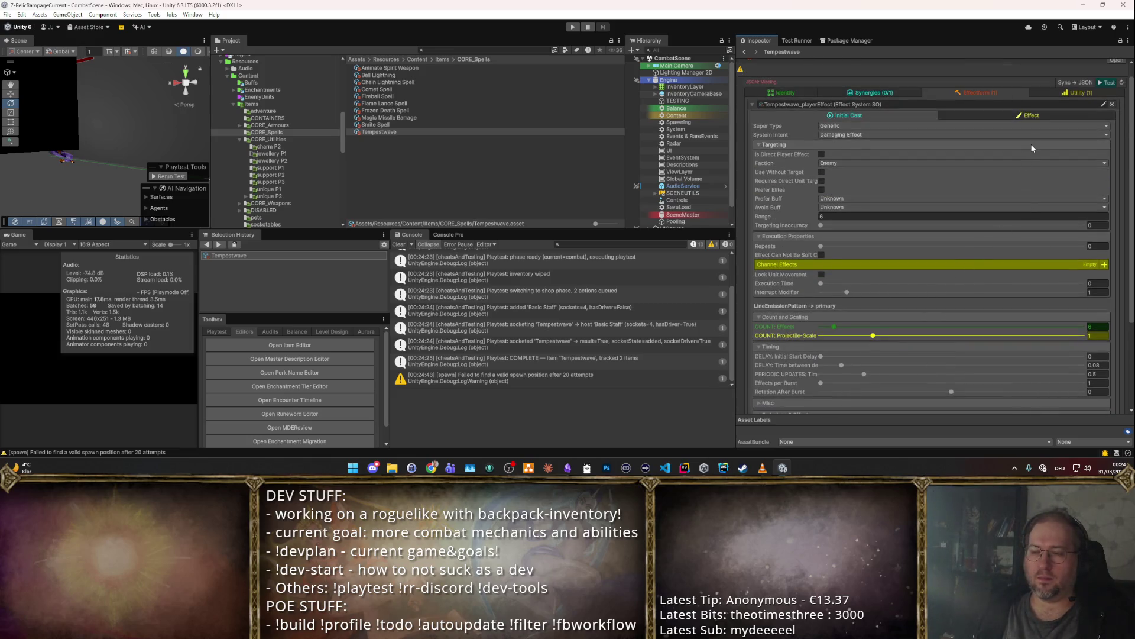
{"action": "scroll", "coordinate": [1032, 148], "scroll_direction": "down", "scroll_amount": 5}
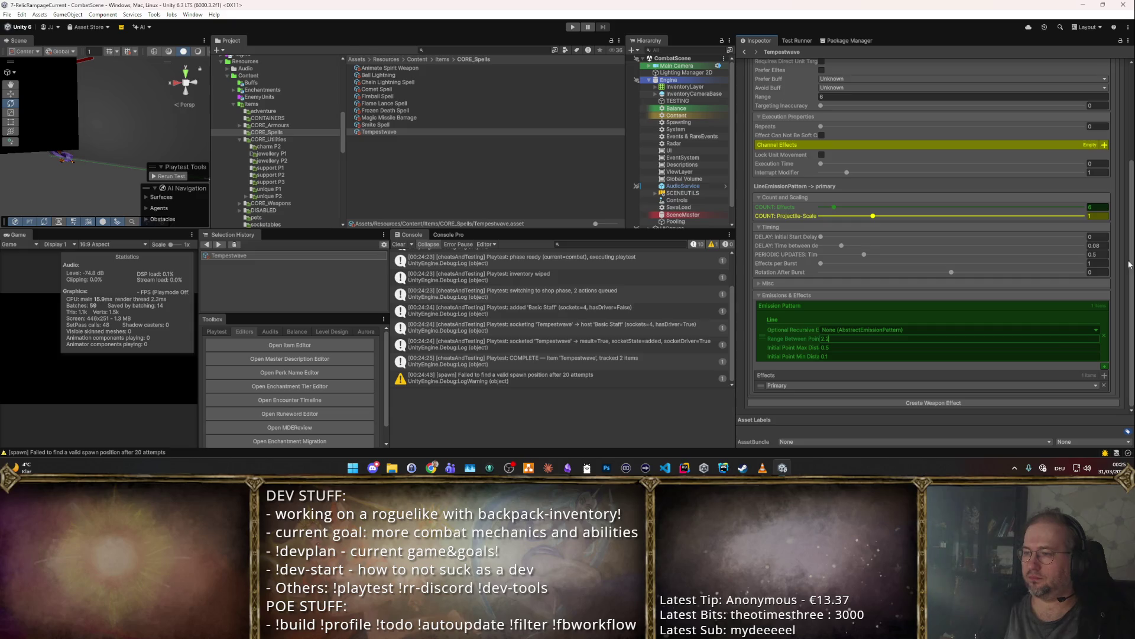
{"action": "left_click", "coordinate": [1105, 246]}
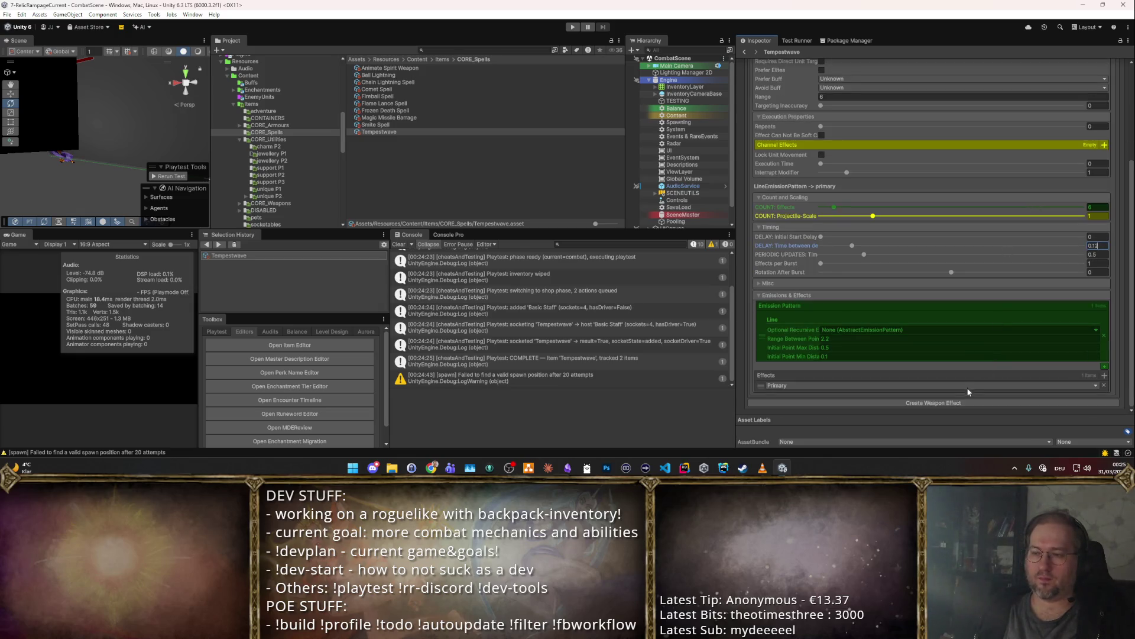
{"action": "scroll", "coordinate": [1024, 209], "scroll_direction": "up", "scroll_amount": 5}
{"action": "left_click", "coordinate": [1109, 96]}
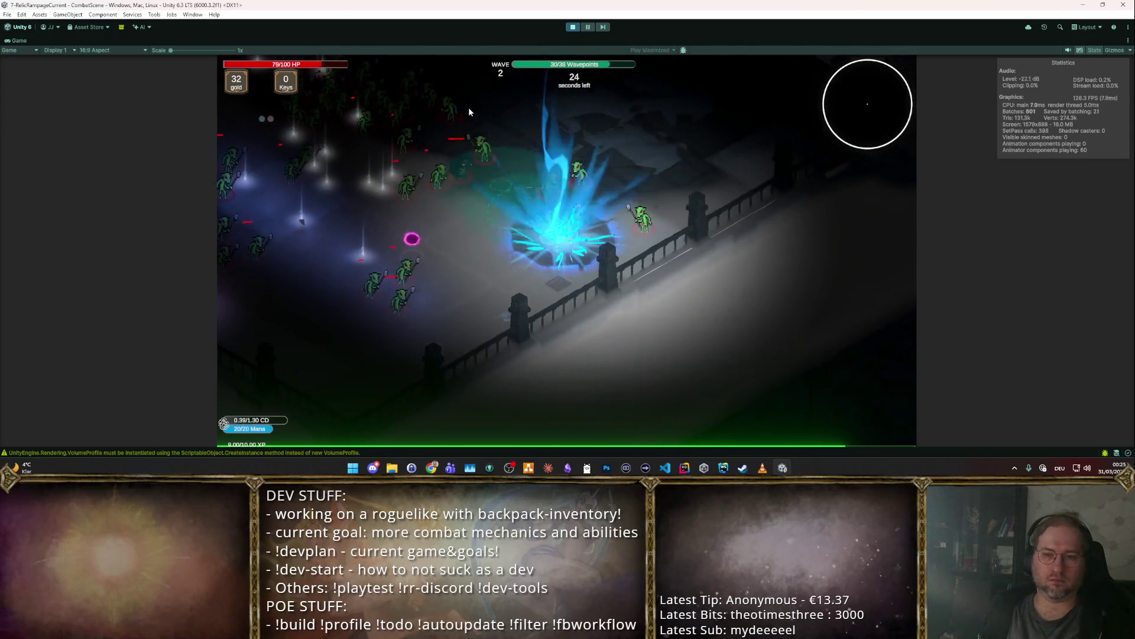
- Pick a level-up reward against the goblin waves, then stop play mode
{"action": "left_click", "coordinate": [381, 223]}
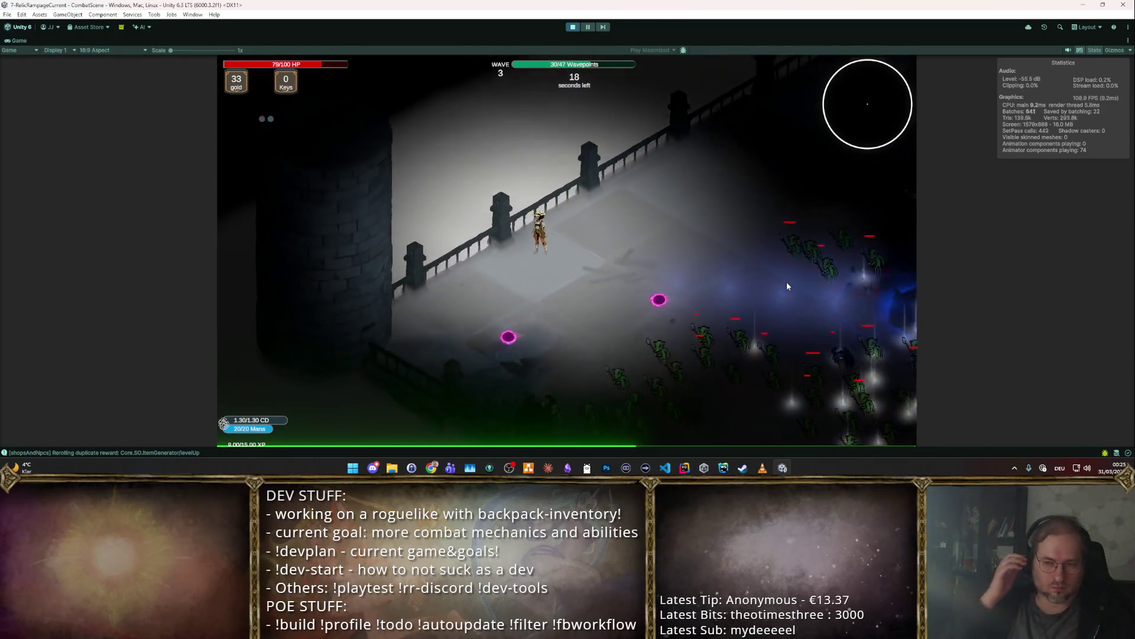
{"action": "left_click", "coordinate": [572, 27]}
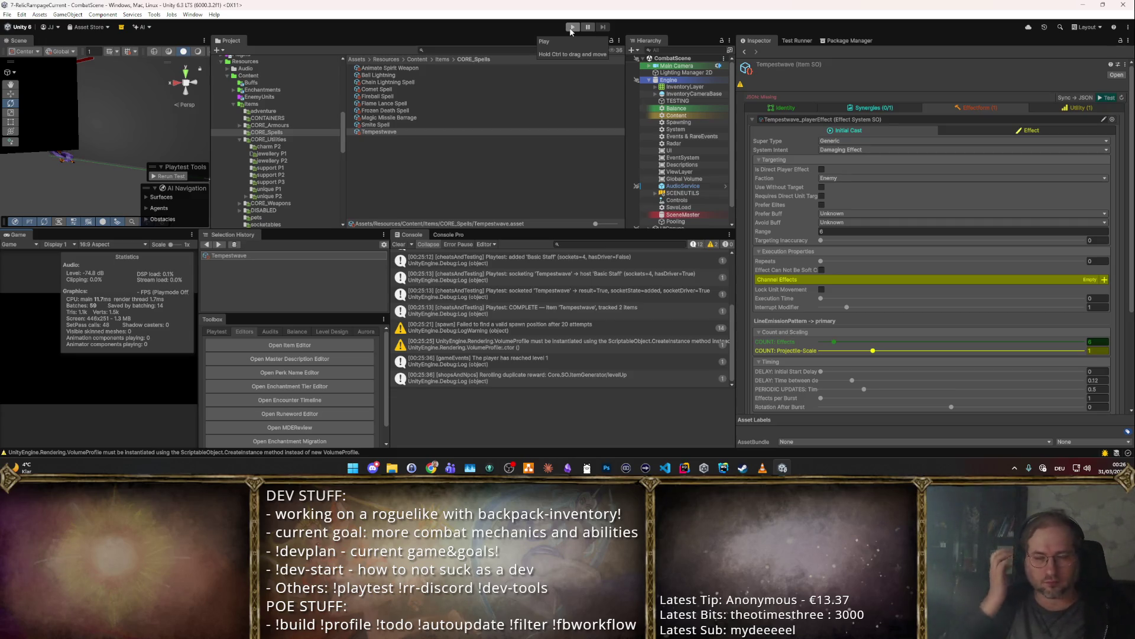
- Raise the line emission delay to 0.15 and start another Tempestwave playtest
{"action": "scroll", "coordinate": [686, 148], "scroll_direction": "down", "scroll_amount": 1}
{"action": "scroll", "coordinate": [857, 246], "scroll_direction": "down", "scroll_amount": 5}
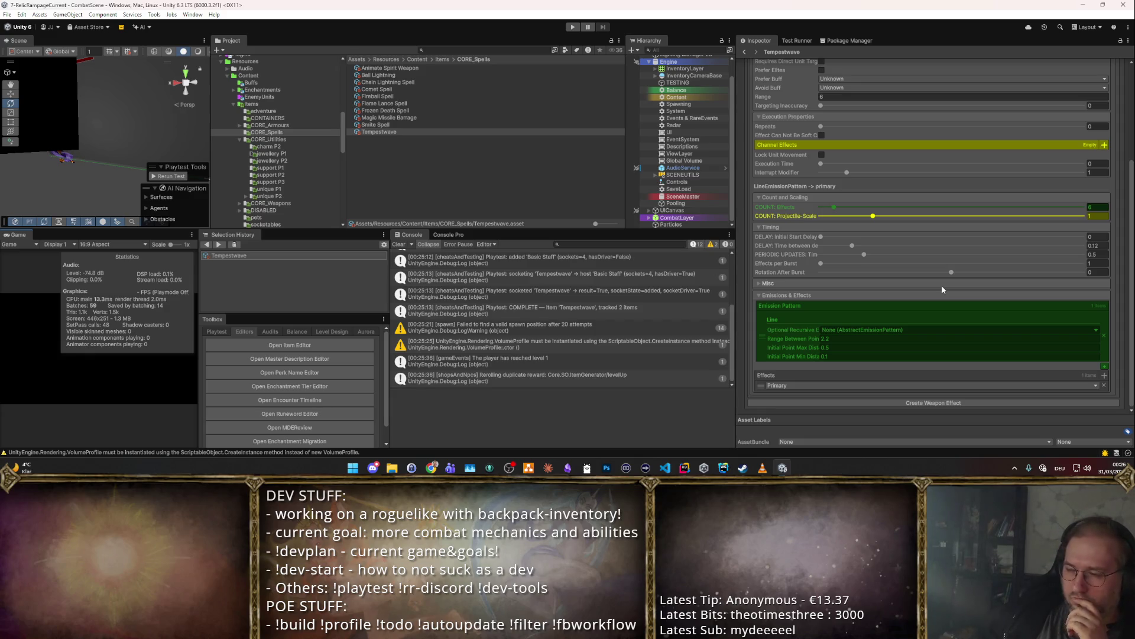
{"action": "scroll", "coordinate": [941, 285], "scroll_direction": "up", "scroll_amount": 5}
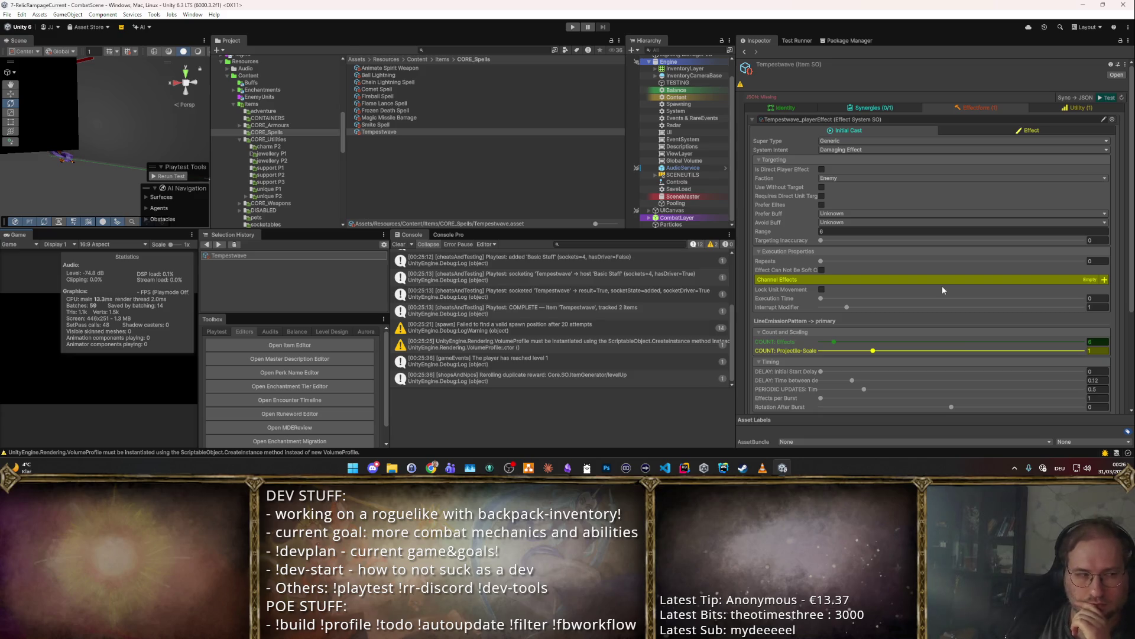
{"action": "scroll", "coordinate": [956, 275], "scroll_direction": "down", "scroll_amount": 5}
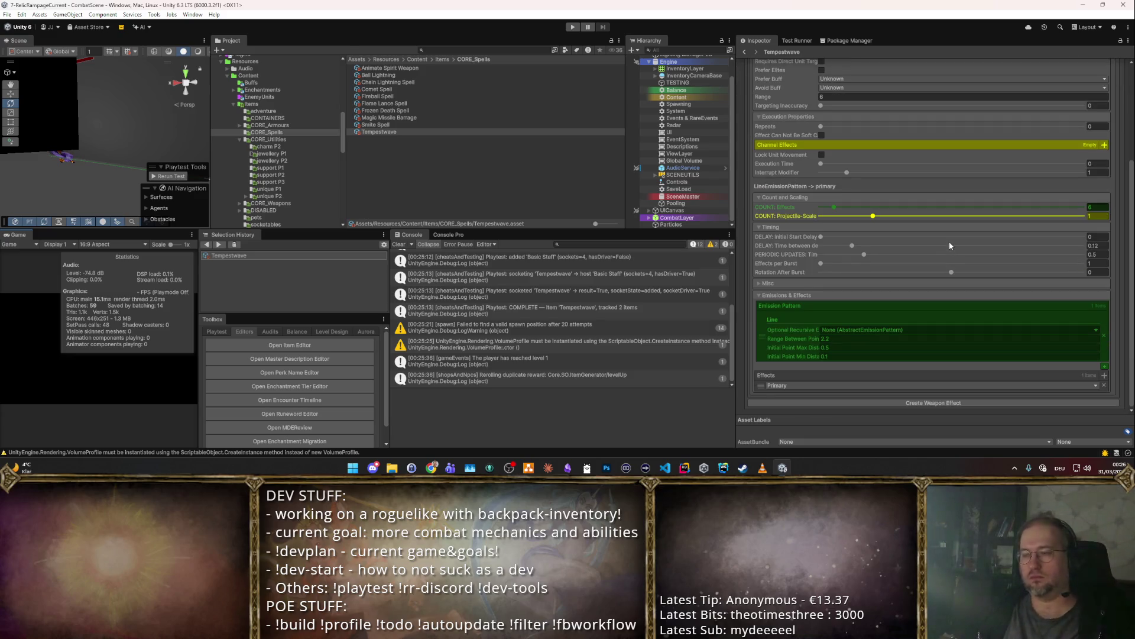
{"action": "scroll", "coordinate": [952, 254], "scroll_direction": "up", "scroll_amount": 5}
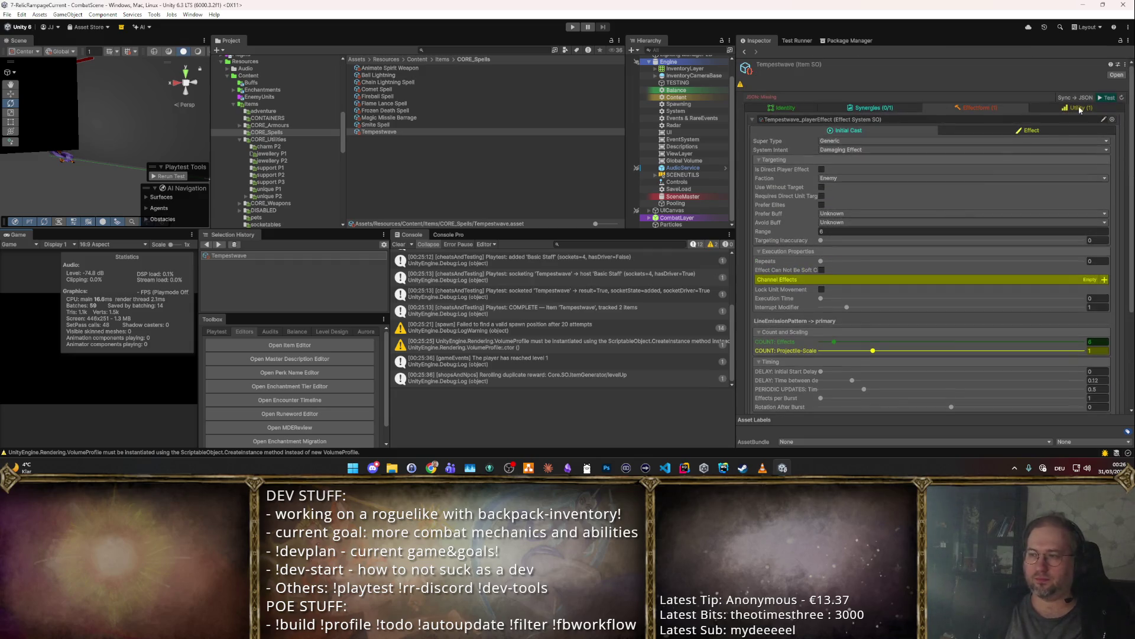
{"action": "scroll", "coordinate": [1038, 216], "scroll_direction": "down", "scroll_amount": 5}
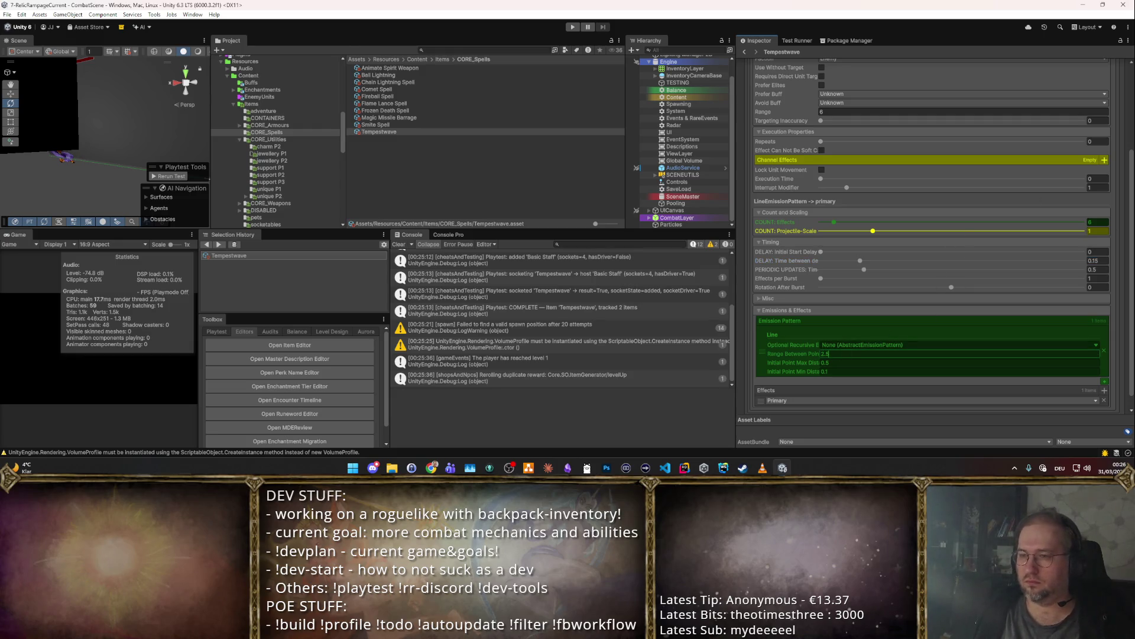
{"action": "scroll", "coordinate": [1095, 217], "scroll_direction": "up", "scroll_amount": 5}
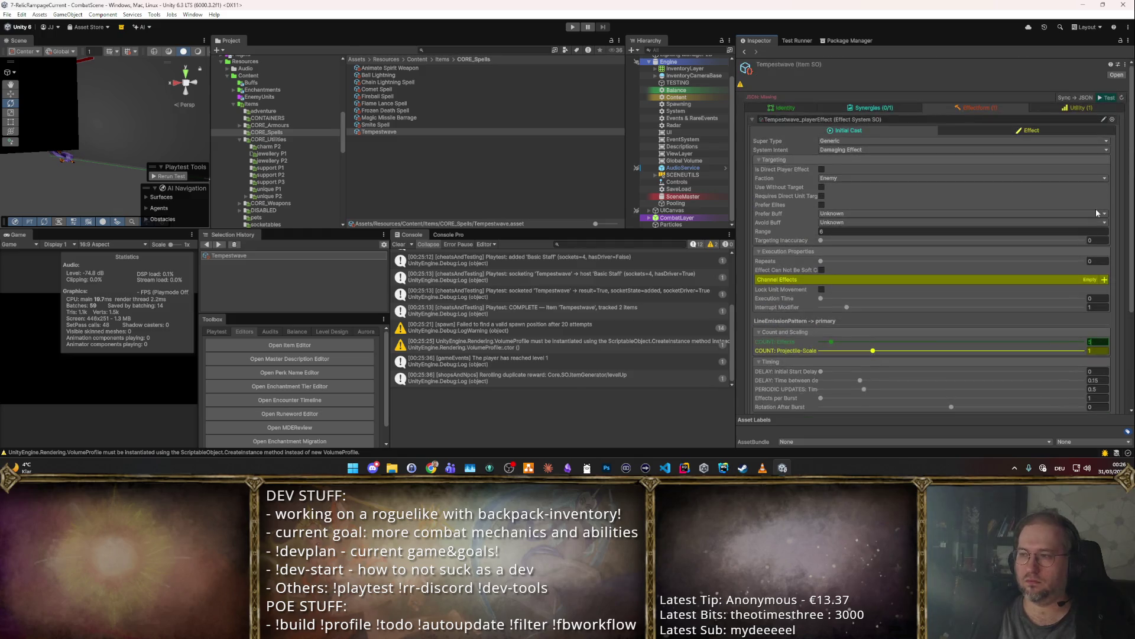
{"action": "left_click", "coordinate": [1109, 99]}
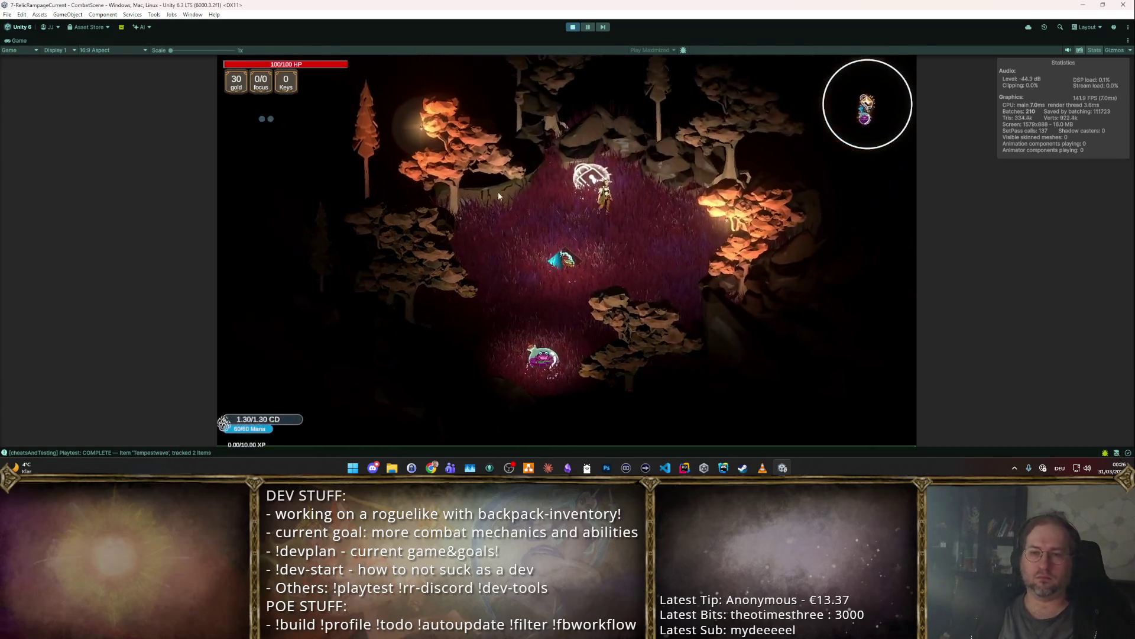
- Enter the next arena room, dodge the goblin pack, and take the Focus level-up reward
{"action": "left_click", "coordinate": [499, 189]}
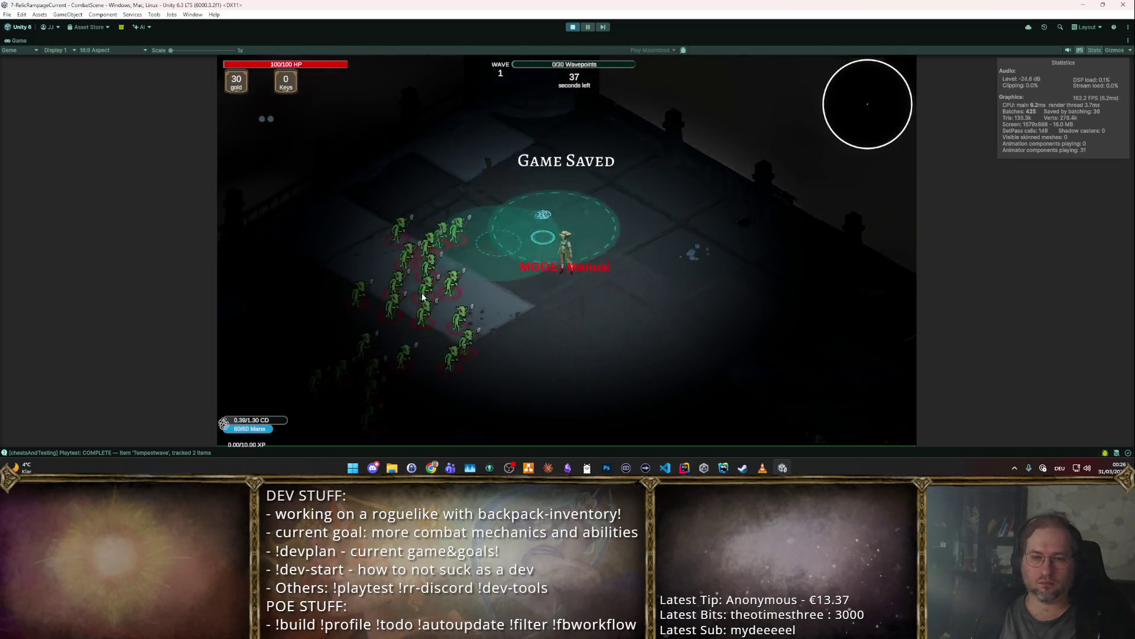
{"action": "key", "text": "w"}
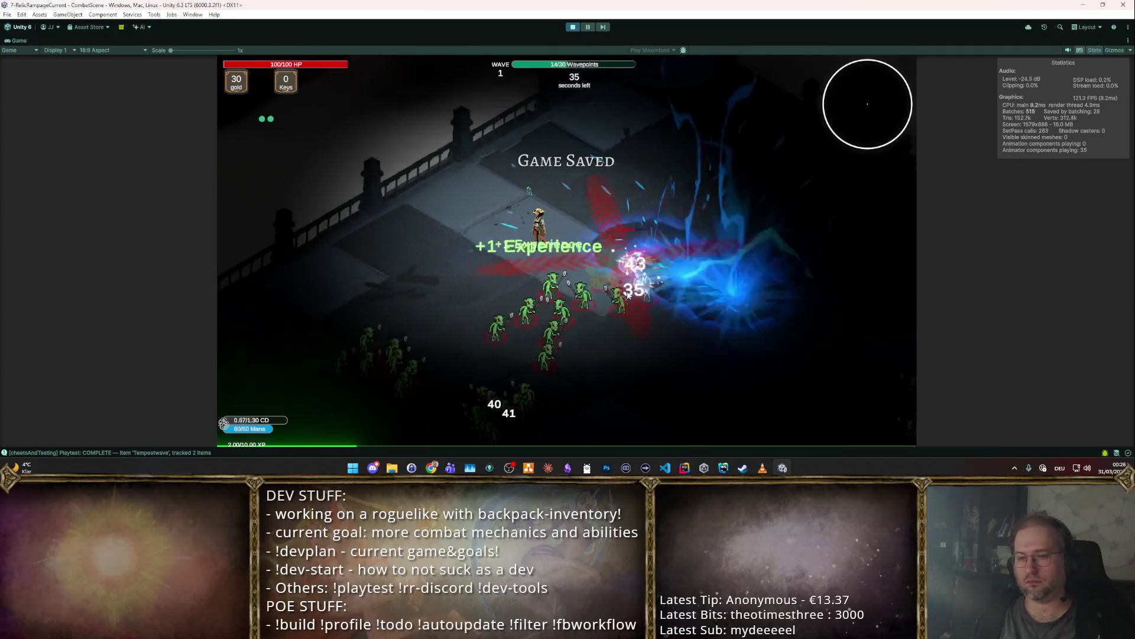
{"action": "key", "text": "s"}
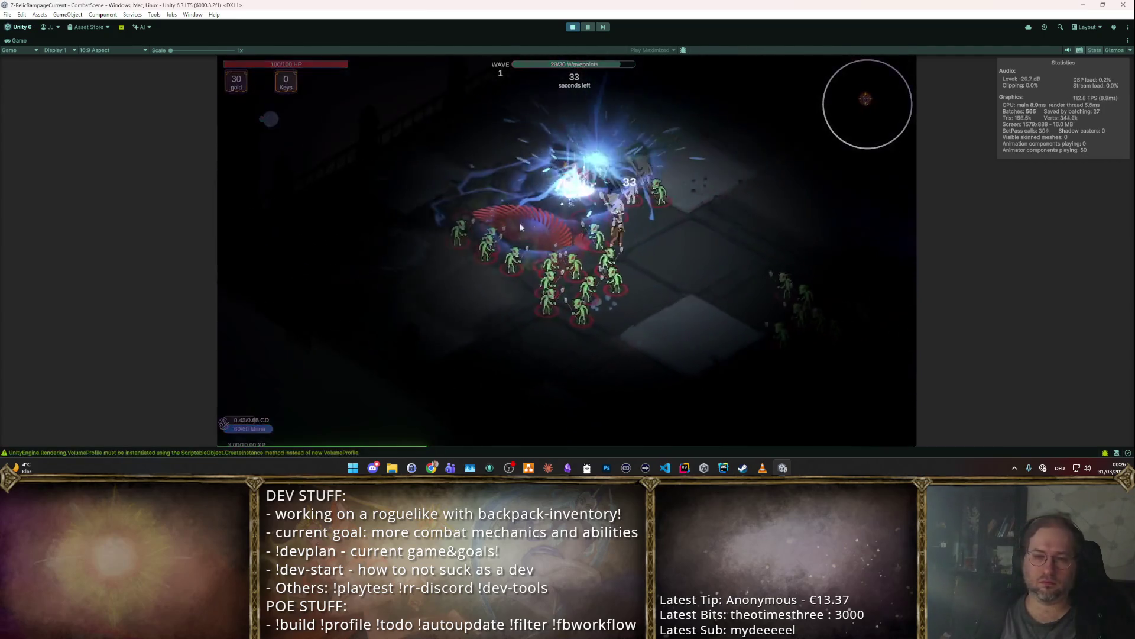
{"action": "key", "text": "d"}
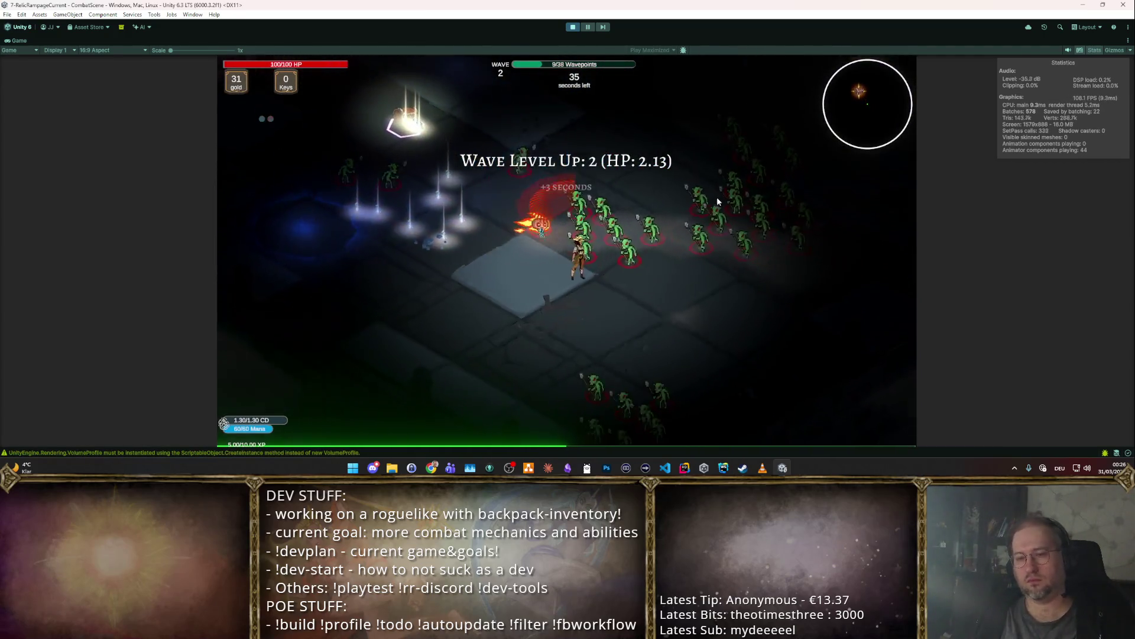
{"action": "key", "text": "d"}
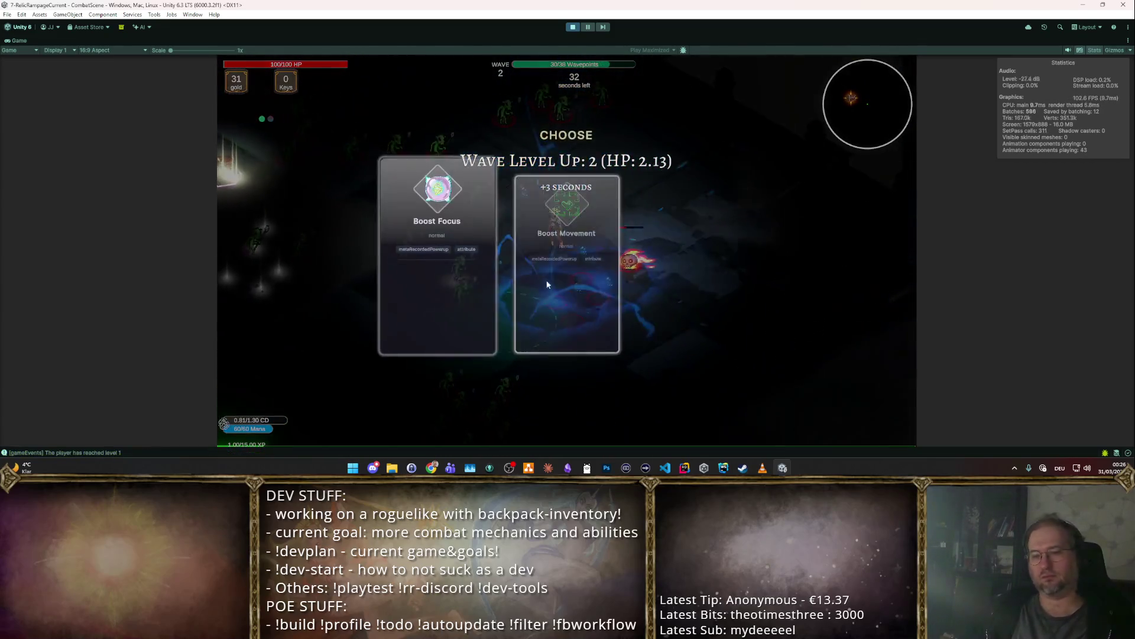
{"action": "left_click", "coordinate": [559, 258]}
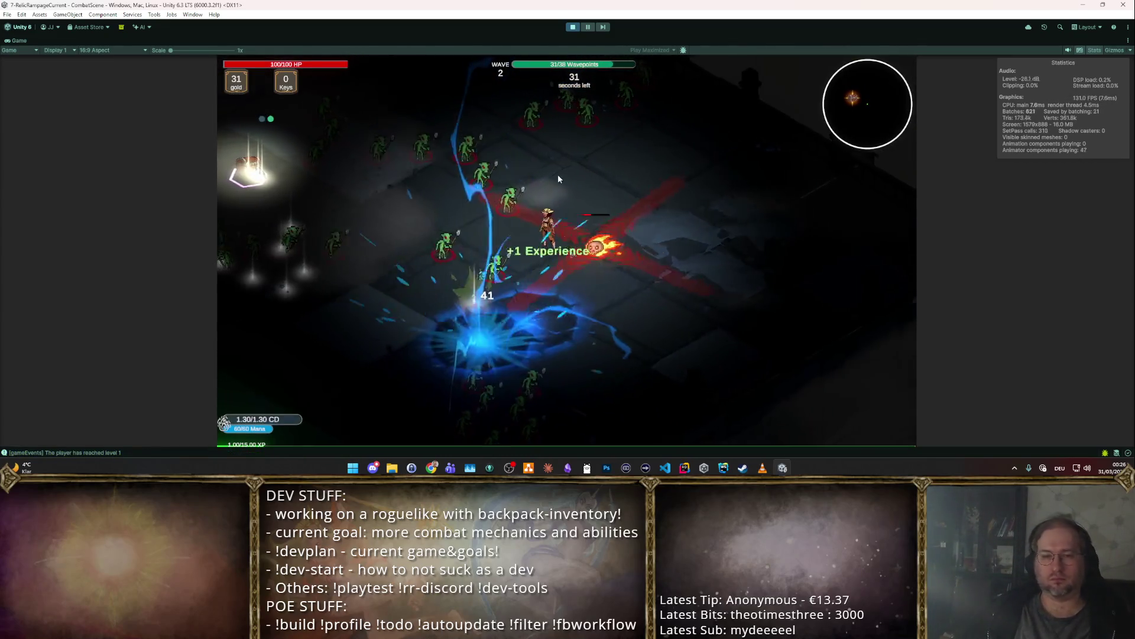
- Move along the railed wall, take the movement speed boost, and keep kiting goblins to wave 4
{"action": "key", "text": "w"}
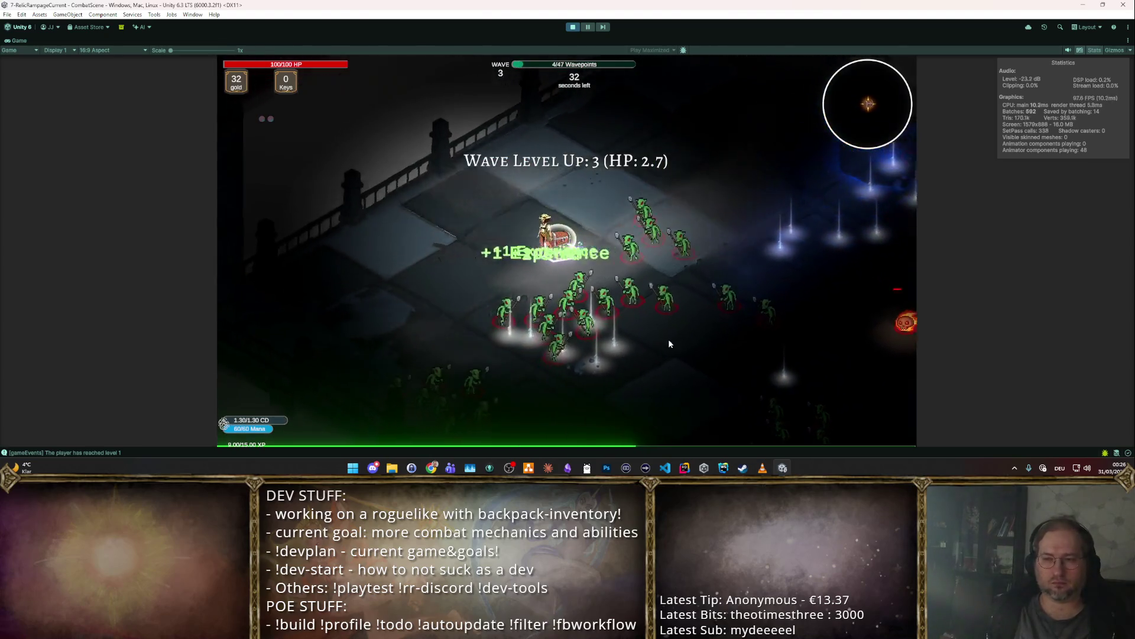
{"action": "key", "text": "w"}
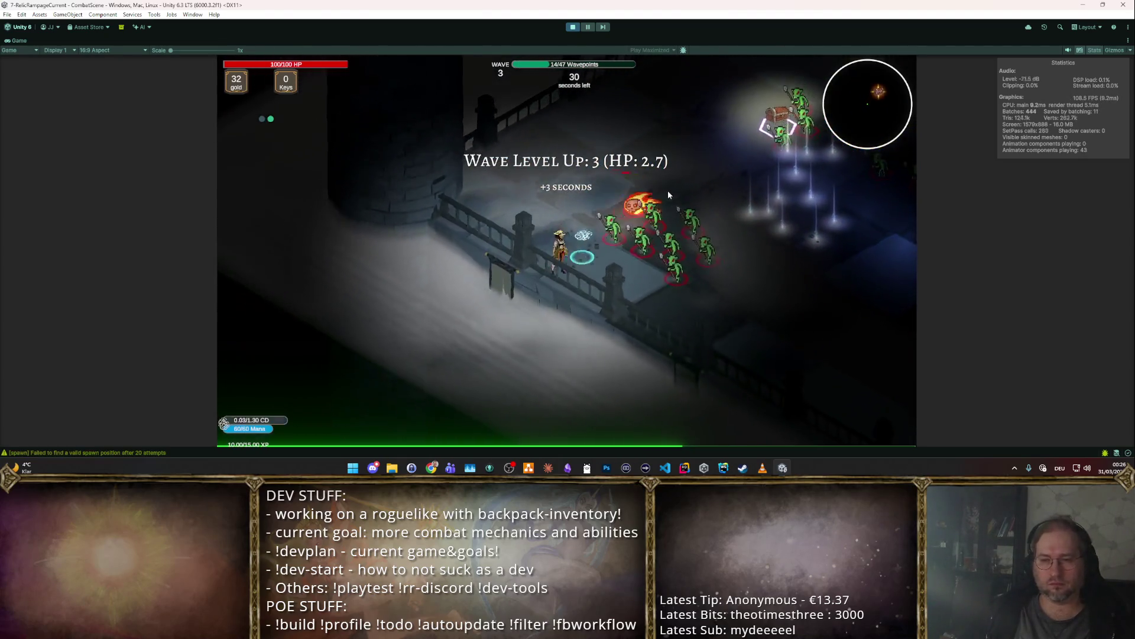
{"action": "key", "text": "w"}
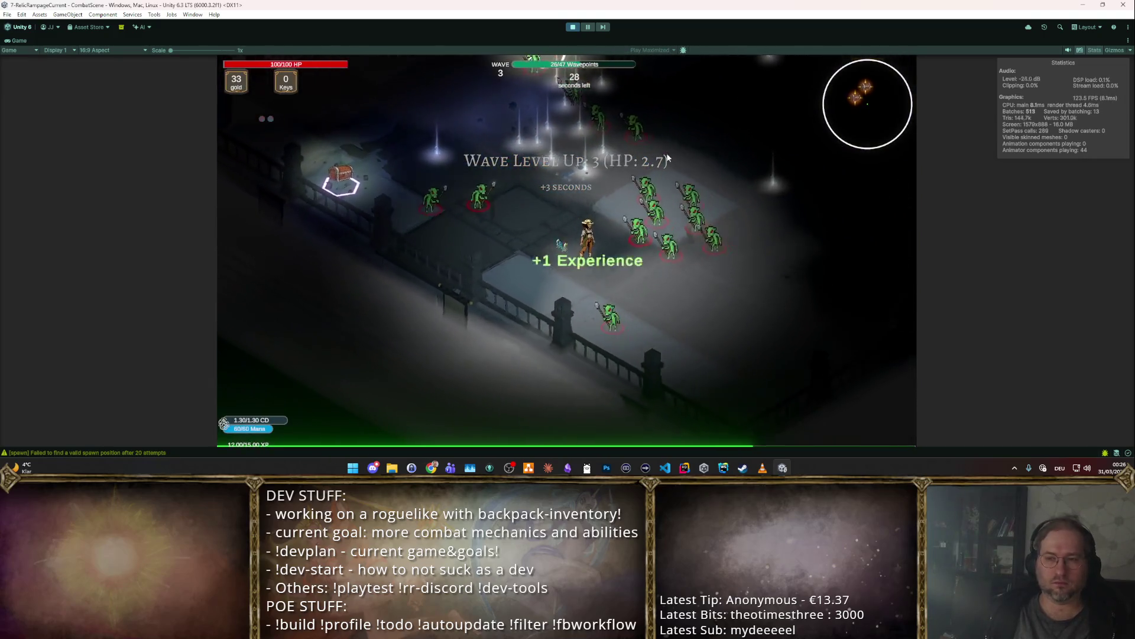
{"action": "key", "text": "1"}
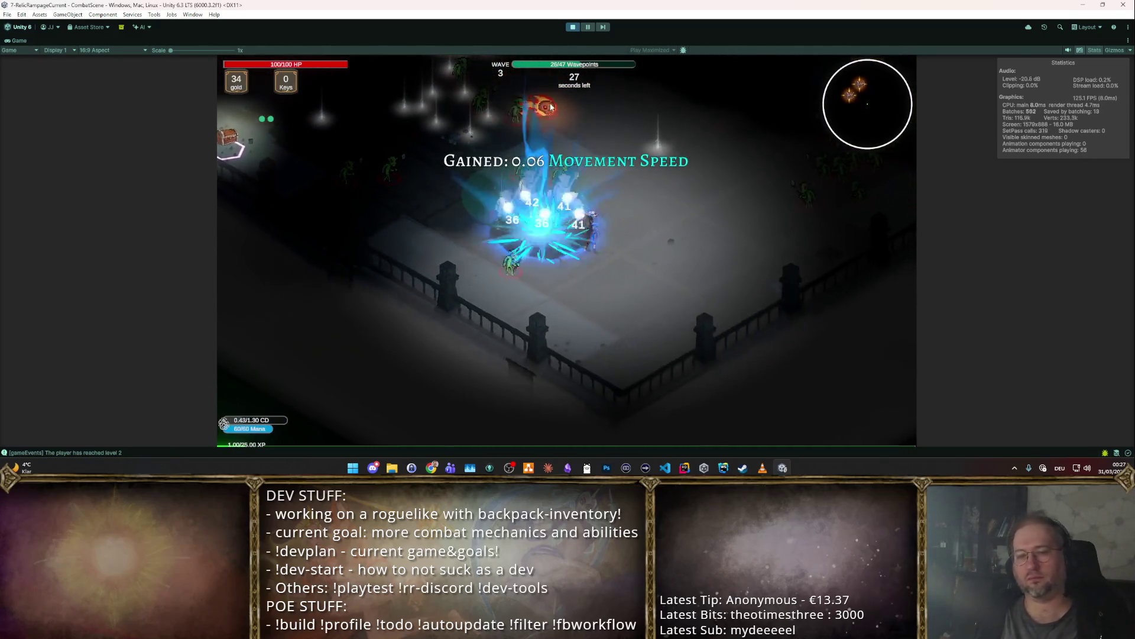
{"action": "key", "text": "a"}
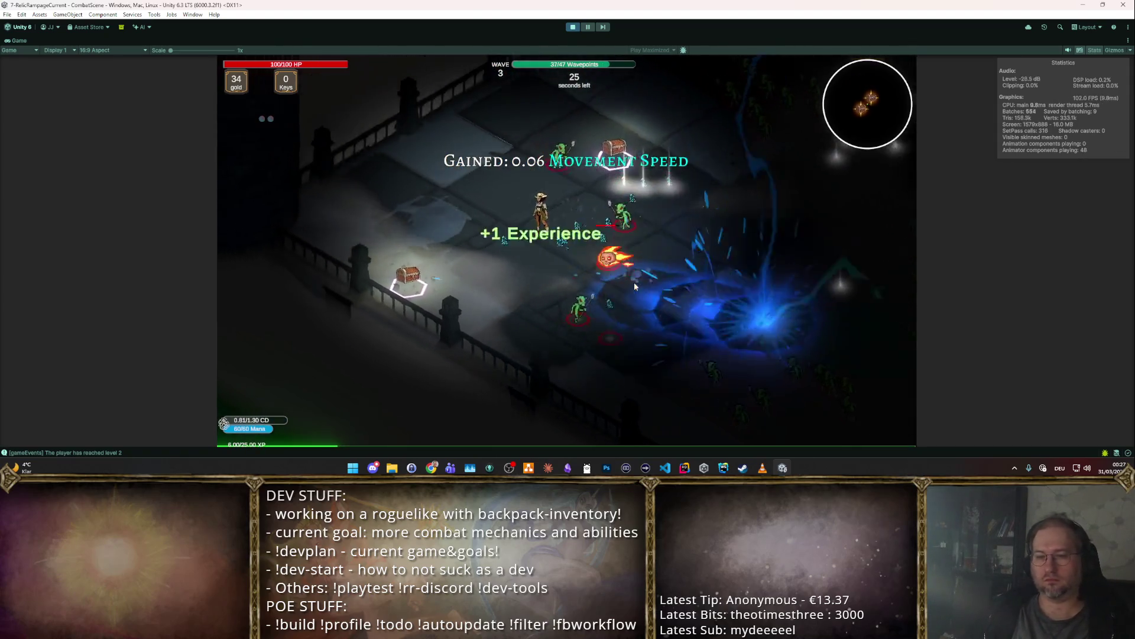
{"action": "key", "text": "d"}
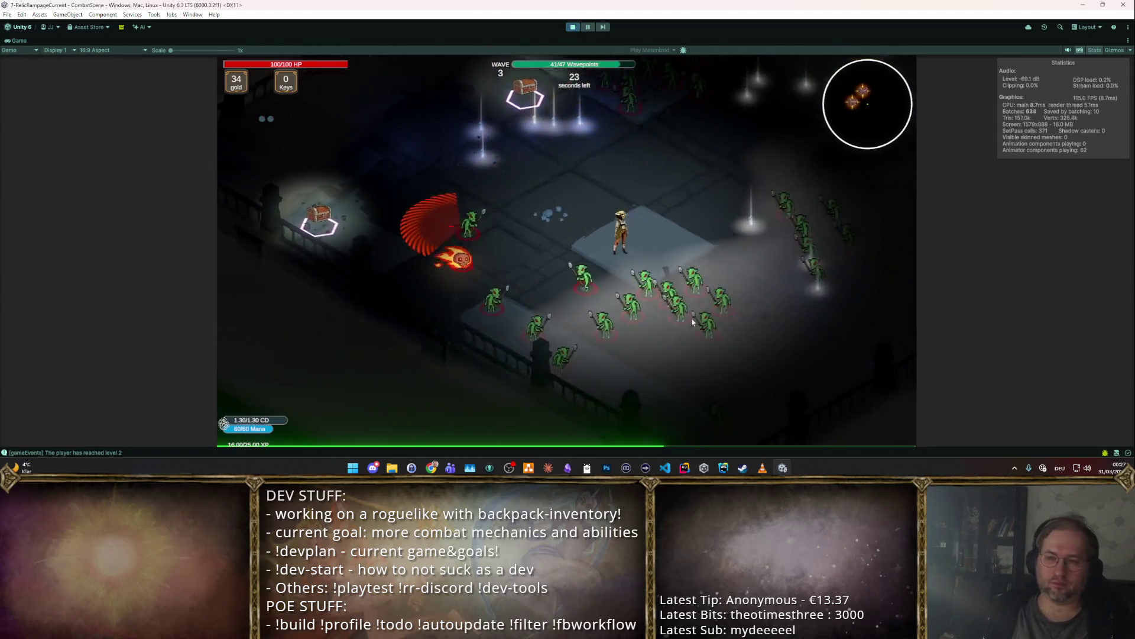
{"action": "key", "text": "s"}
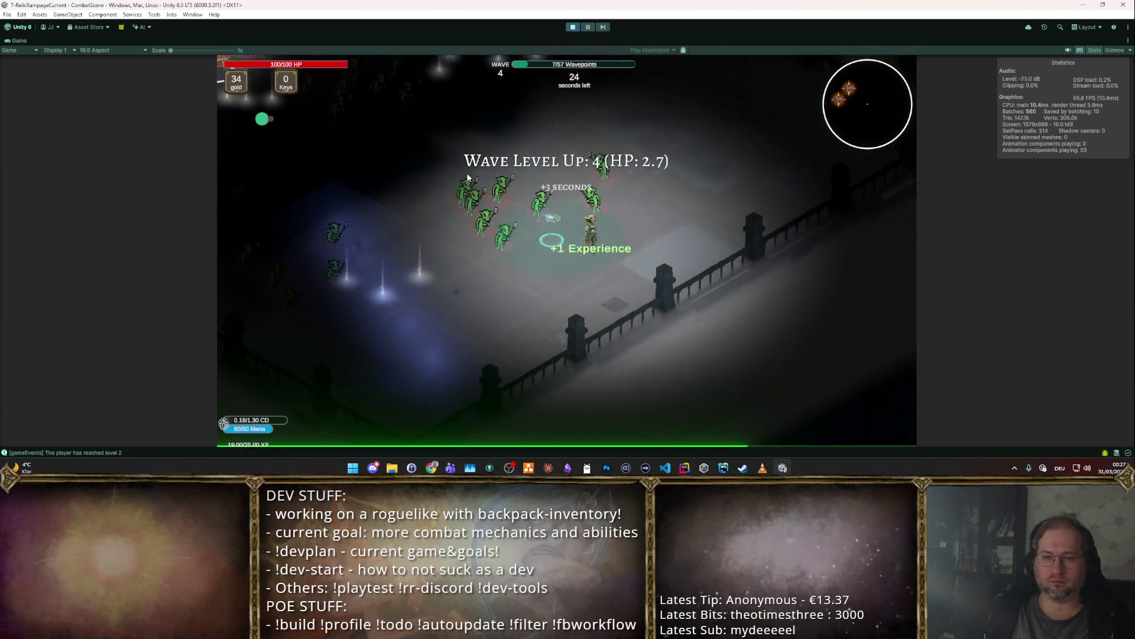
{"action": "key", "text": "a"}
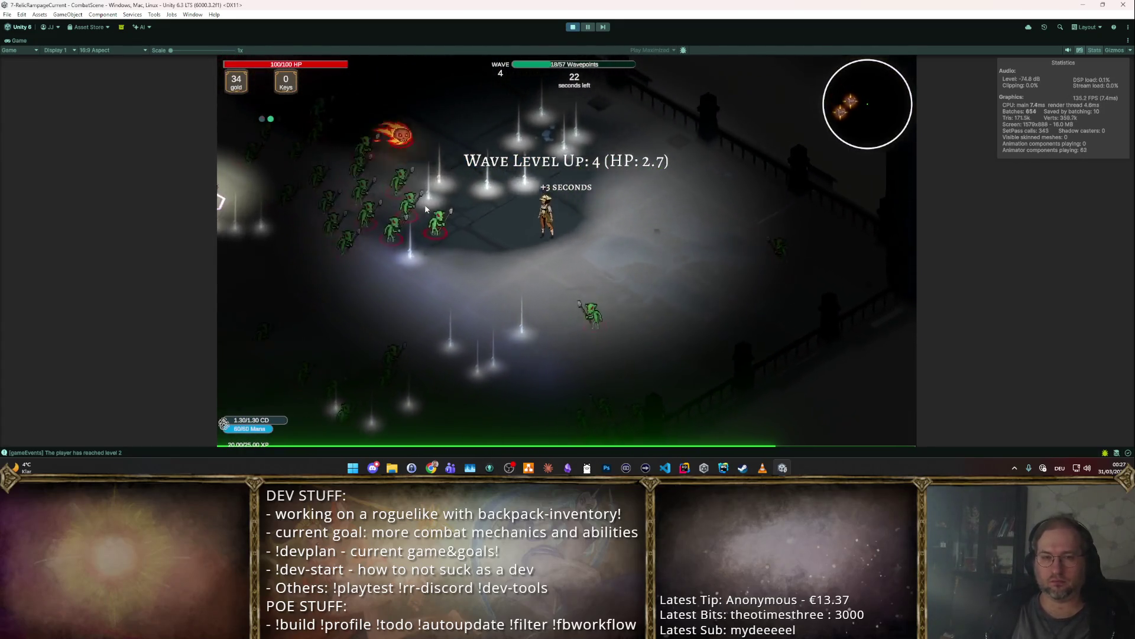
{"action": "key", "text": "a"}
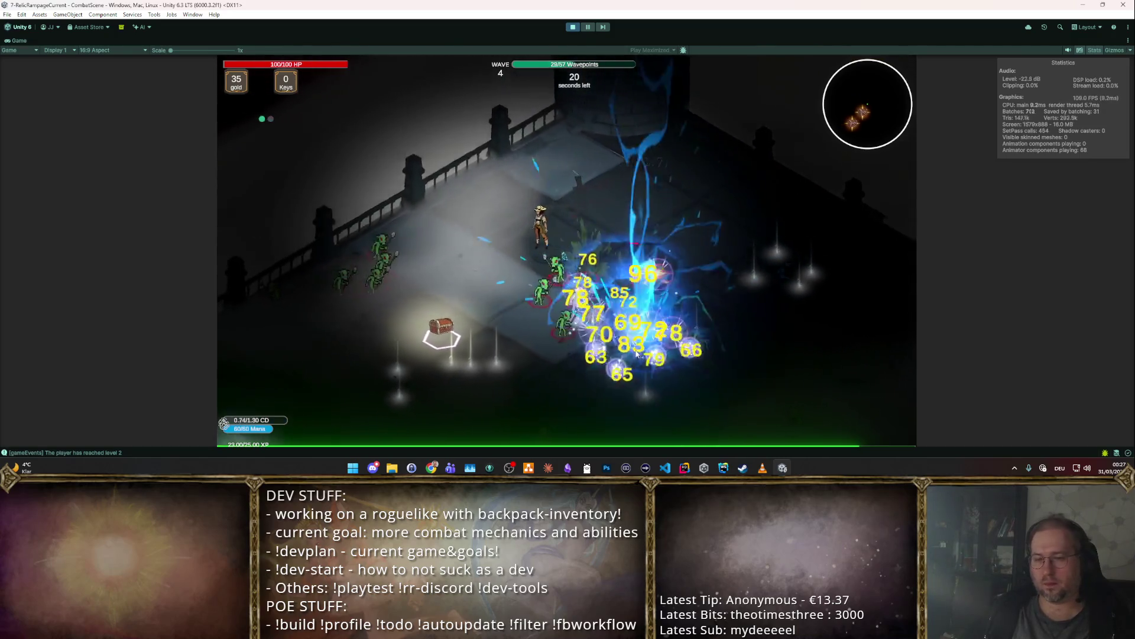